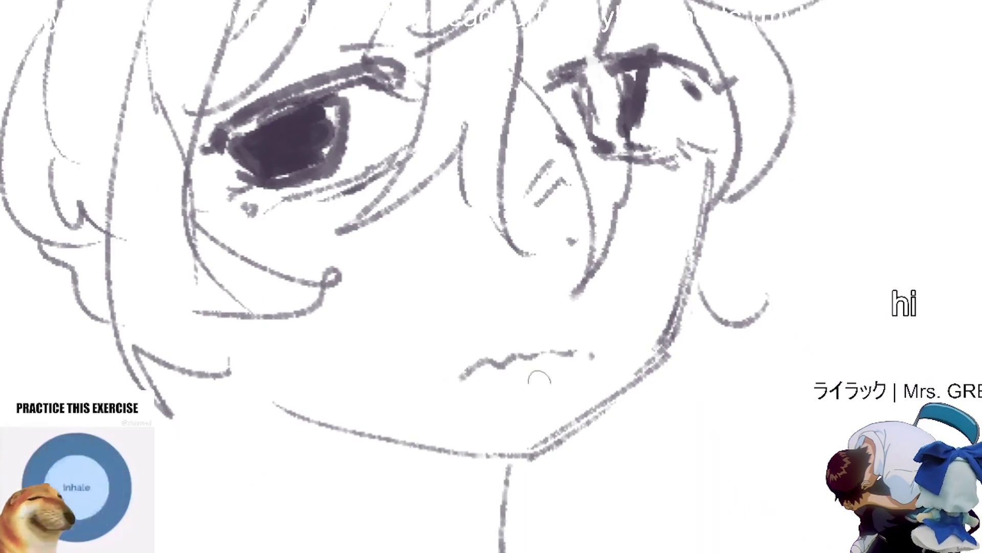
Step: Pencil a stroke from the left eye's corner down toward the cheek, then switch to a larger brush
scroll(368, 449, "down", 3)
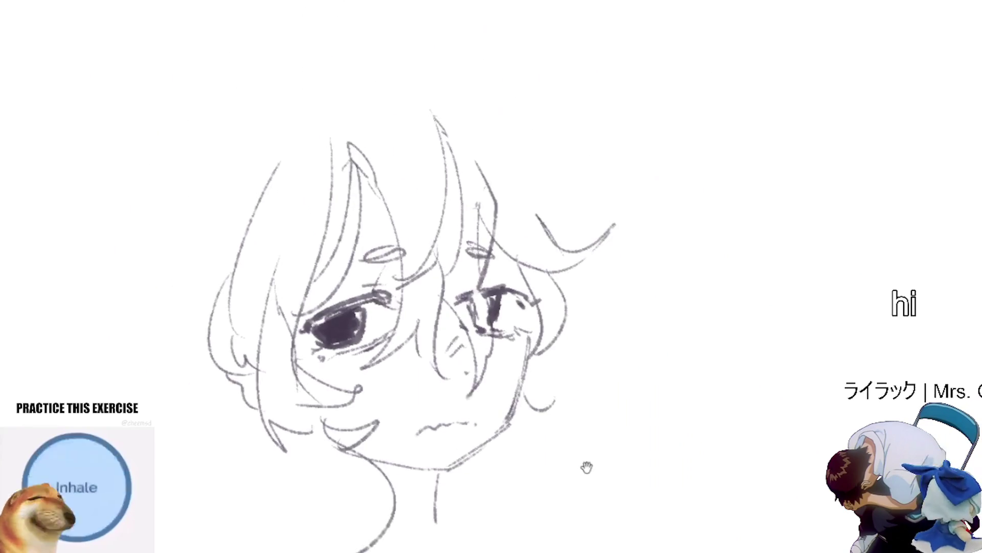
scroll(307, 387, "up", 3)
left_click_drag(171, 183, 227, 322)
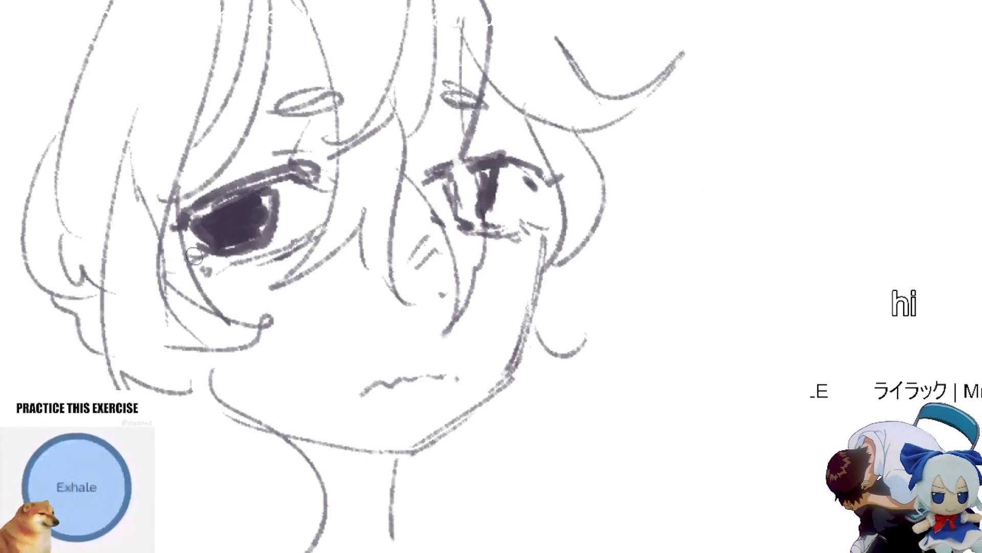
key("e")
scroll(136, 247, "up", 2)
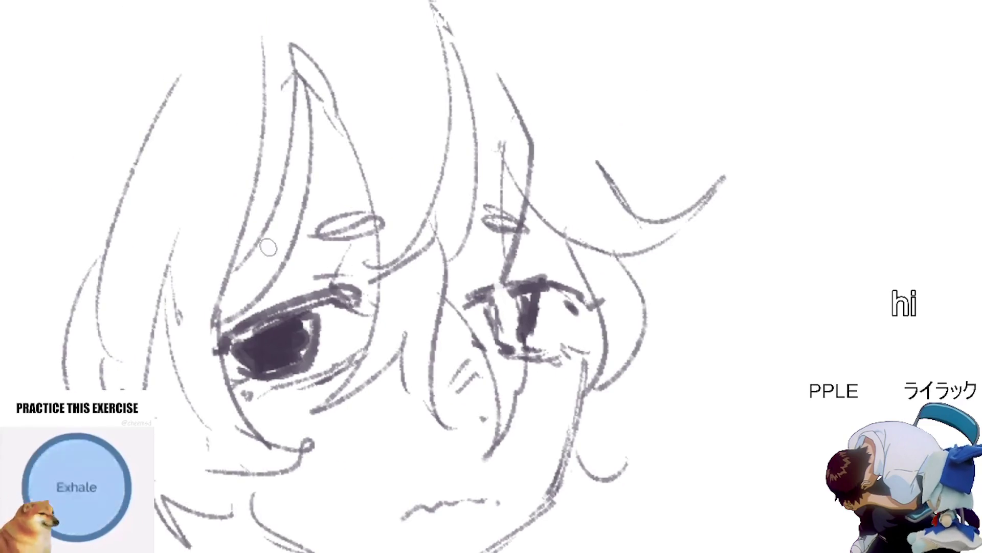
scroll(569, 131, "down", 1)
scroll(570, 131, "down", 2)
scroll(570, 278, "up", 2)
scroll(588, 419, "down", 2)
scroll(554, 275, "up", 2)
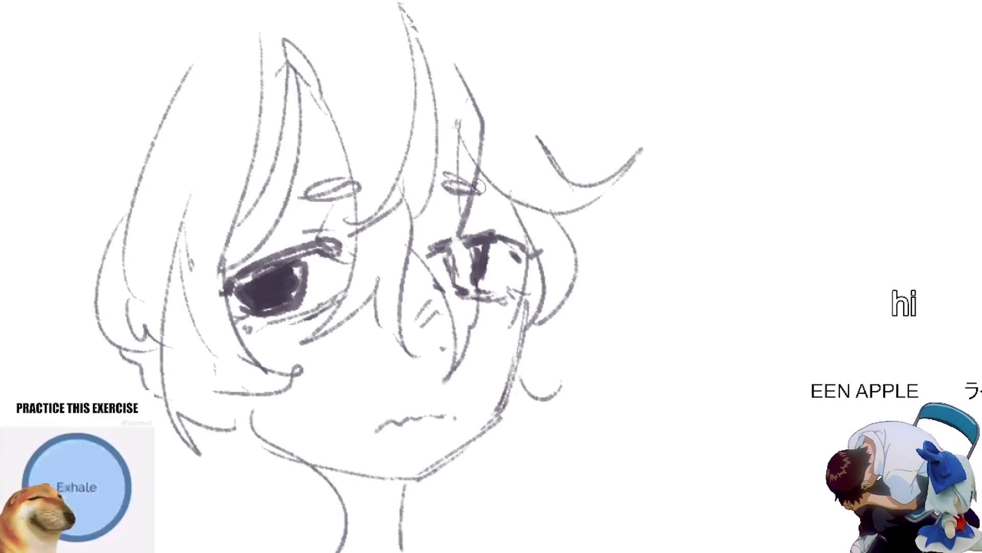
scroll(522, 236, "down", 1)
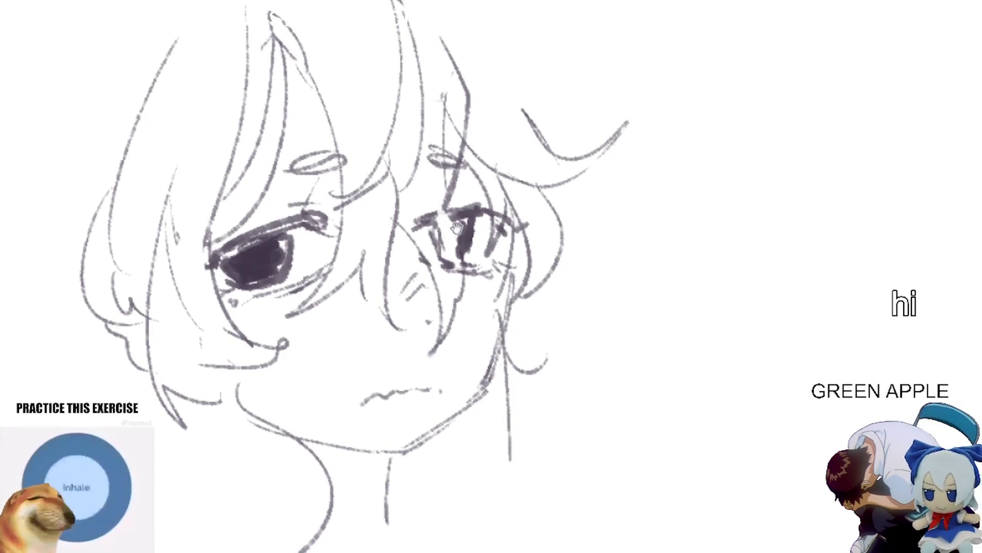
scroll(460, 245, "up", 5)
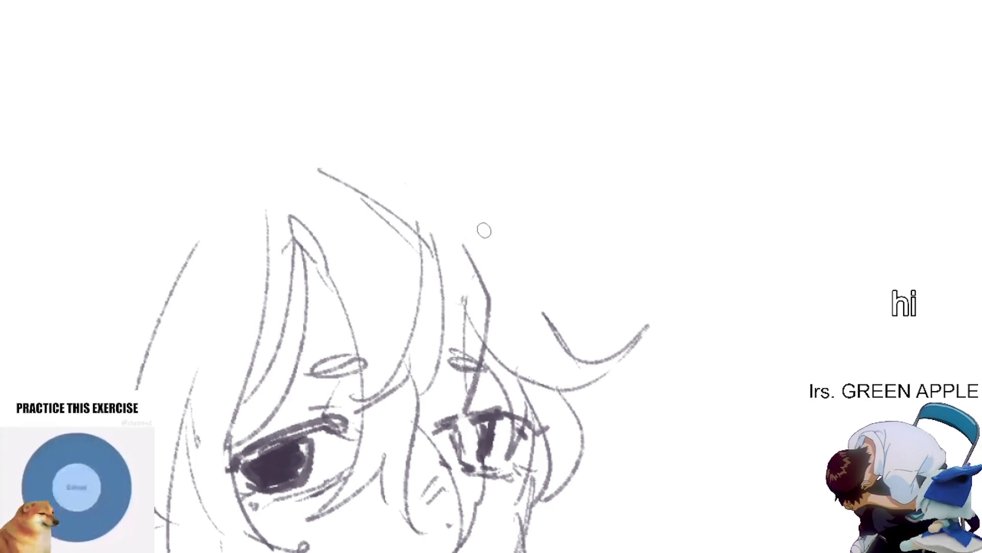
scroll(473, 237, "right", 1)
Step: Sketch a hook-shaped strand and a long downward-curving strand on the right hair, undoing a stray stroke
left_click_drag(607, 449, 560, 268)
left_click_drag(527, 103, 647, 146)
key("ctrl+z")
left_click_drag(545, 205, 637, 210)
mouse_move(535, 228)
left_mouse_down()
mouse_move(557, 394)
mouse_move(532, 362)
left_mouse_up()
left_click_drag(520, 424, 577, 311)
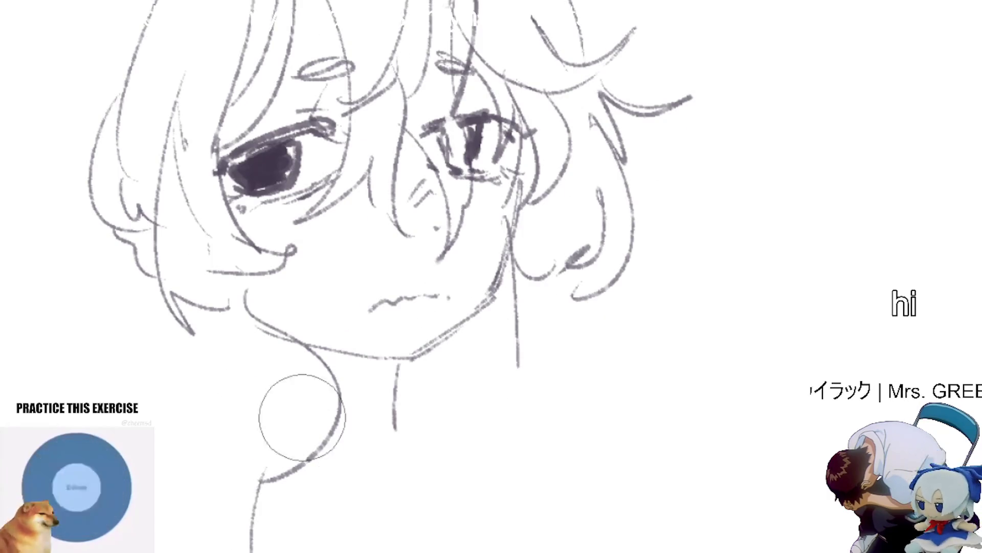
Step: Erase the lower neck curve and draw long neck and hair lines down to the bottom edge
left_click_drag(299, 419, 285, 500)
key("b")
left_click_drag(265, 307, 296, 545)
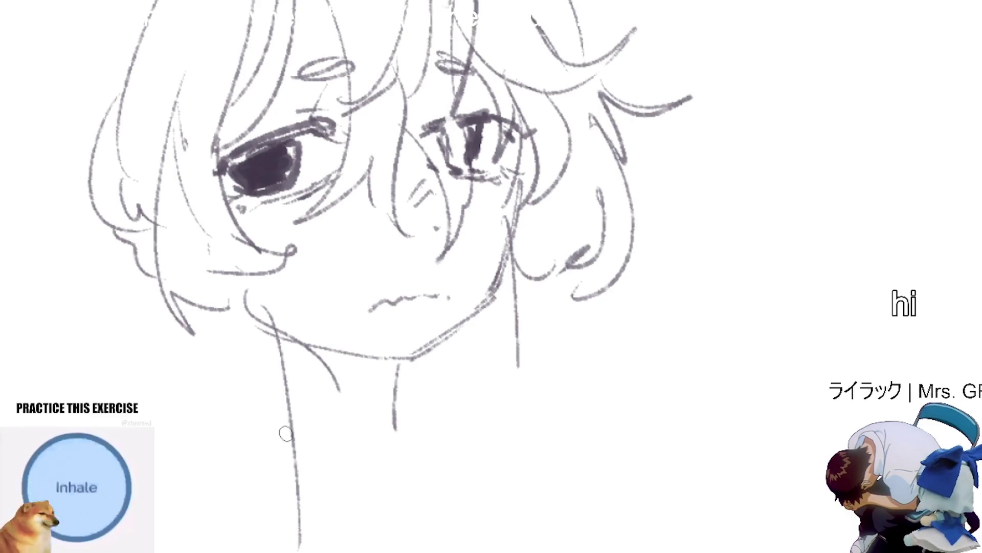
left_click_drag(296, 509, 219, 362)
left_click_drag(244, 302, 212, 550)
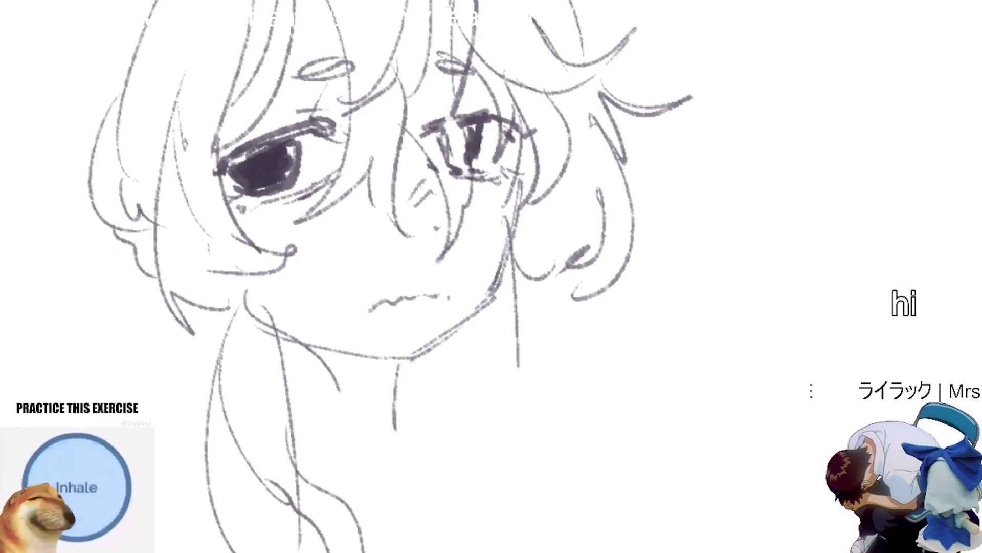
left_click_drag(191, 390, 197, 302)
Step: Add strokes along the right of the neck, the hair bottom, and a strand from the right ear
left_click_drag(552, 413, 502, 394)
left_click_drag(455, 353, 394, 530)
left_click_drag(443, 382, 389, 512)
mouse_move(353, 509)
left_mouse_down()
mouse_move(437, 512)
mouse_move(436, 550)
mouse_move(516, 337)
left_mouse_up()
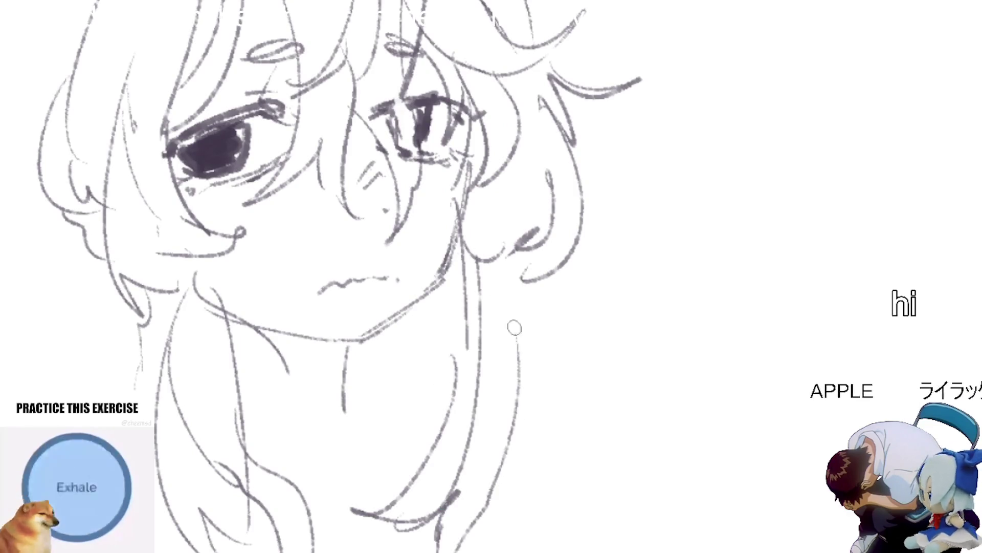
left_click_drag(521, 245, 553, 371)
scroll(577, 377, "down", 2)
Step: Draw long strands down the left hair and add a small dark earring at the left ear
left_click_drag(256, 152, 230, 455)
scroll(289, 496, "up", 2)
left_click_drag(215, 318, 213, 353)
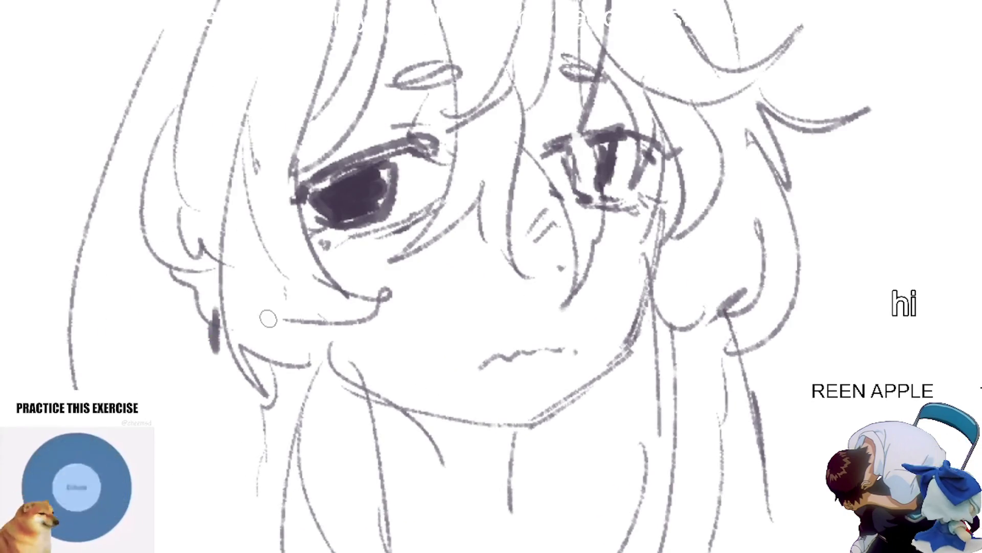
scroll(265, 316, "down", 2)
scroll(409, 318, "up", 1)
mouse_move(258, 71)
left_mouse_down()
mouse_move(213, 344)
mouse_move(197, 550)
left_mouse_up()
Step: Try two more left-side strands, undo them, and extend the left hair outline downward
scroll(307, 385, "up", 2)
left_click_drag(263, 327, 163, 429)
scroll(303, 256, "up", 2)
left_click_drag(343, 234, 276, 468)
scroll(257, 345, "down", 2)
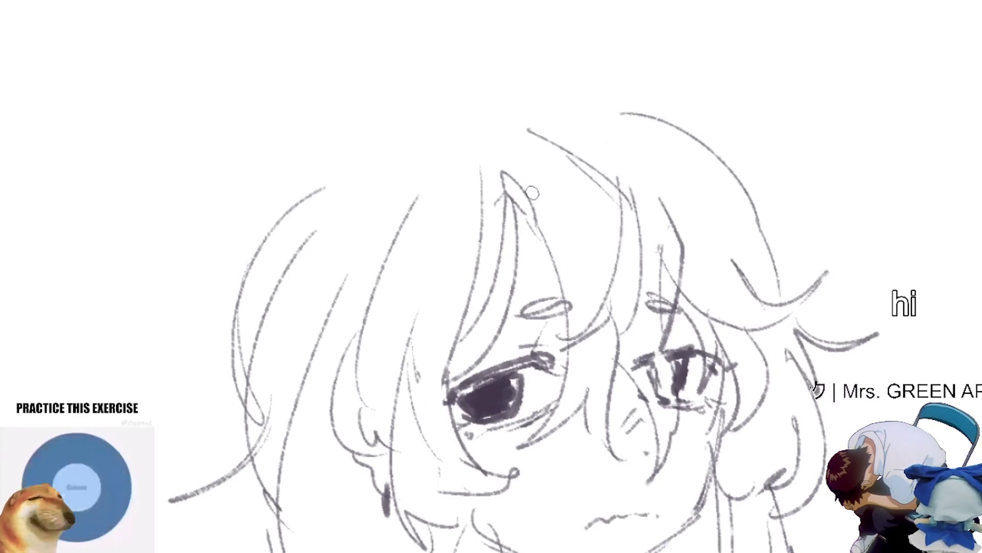
key("ctrl+z")
key("ctrl+z")
scroll(548, 226, "down", 3)
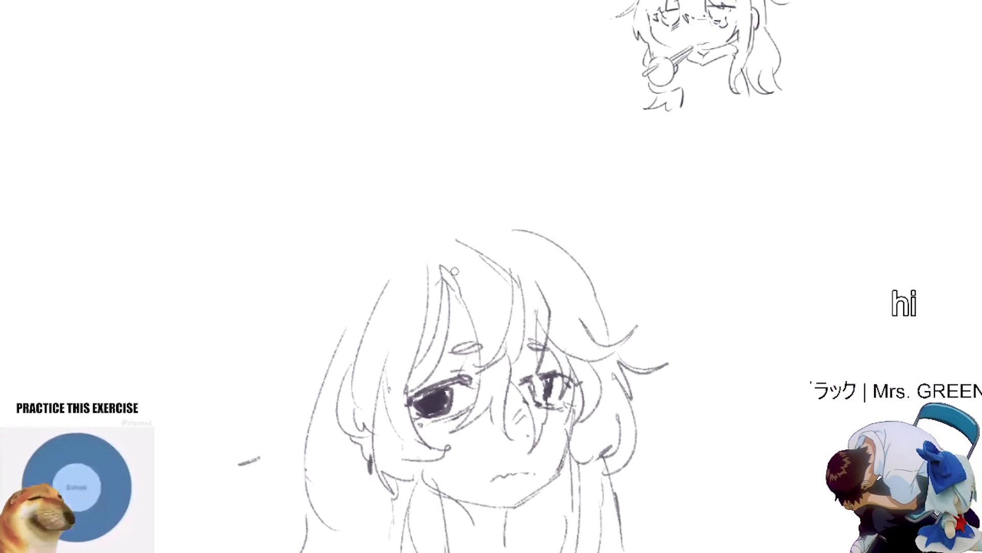
left_click_drag(275, 321, 279, 486)
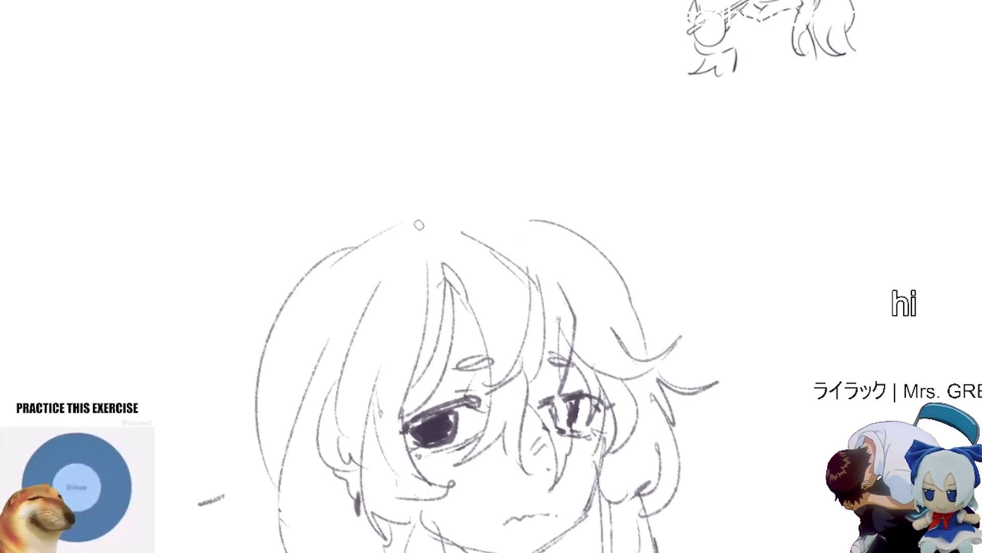
scroll(487, 218, "up", 3)
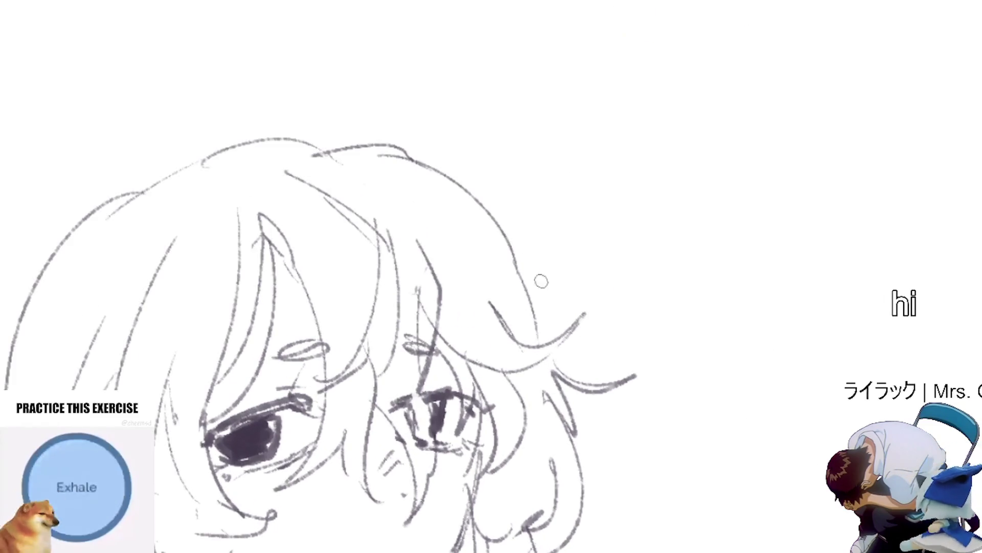
Step: Erase the long hair curve on the right and remove two looping scribbles beside the face
left_click_drag(336, 138, 514, 248)
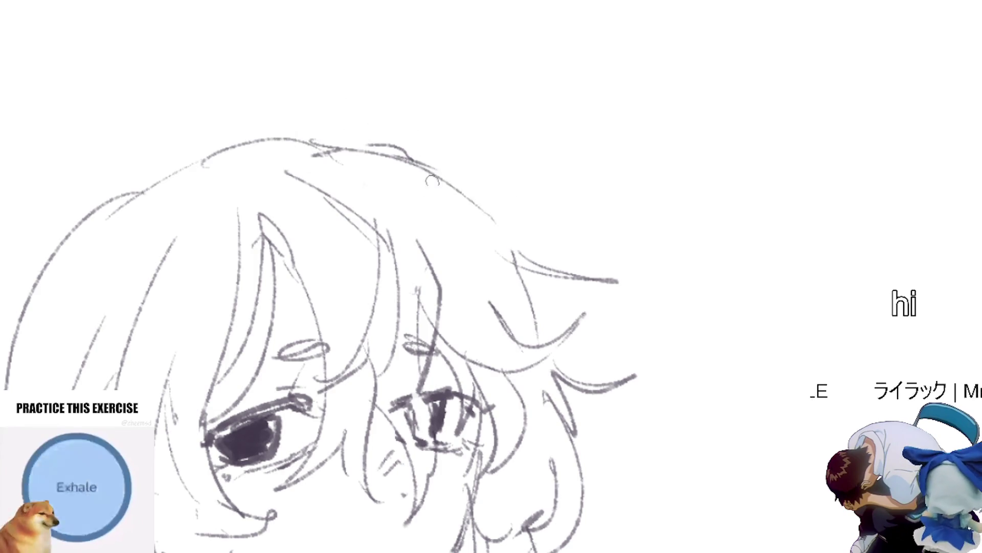
scroll(706, 358, "down", 5)
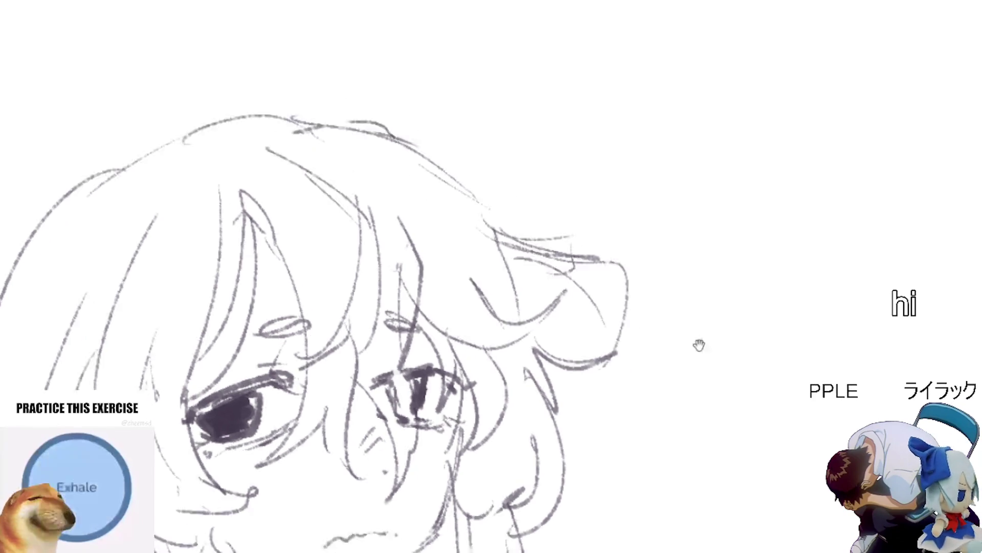
mouse_move(654, 188)
left_mouse_down()
mouse_move(642, 520)
mouse_move(757, 358)
left_mouse_up()
scroll(756, 133, "up", 3)
key("ctrl+z")
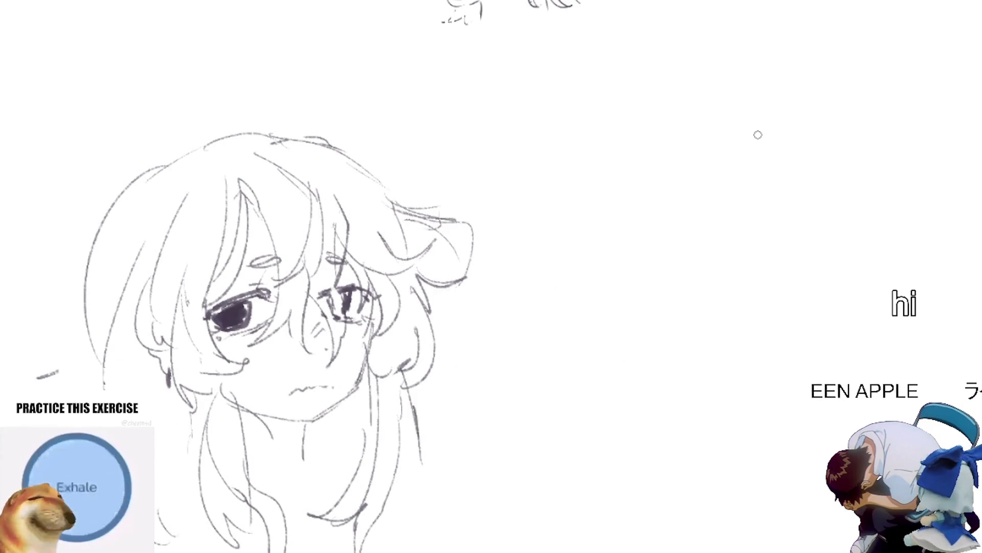
scroll(757, 135, "down", 3)
mouse_move(599, 235)
left_mouse_down()
mouse_move(554, 415)
mouse_move(657, 359)
left_mouse_up()
key("ctrl+z")
scroll(549, 434, "down", 2)
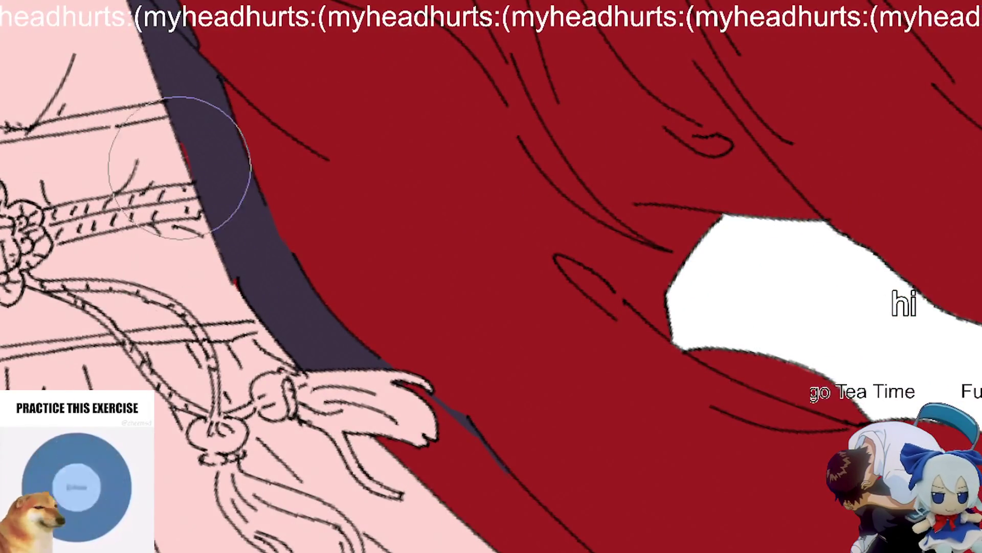
Step: Fill the robe's edge band dark purple further down toward the knot
scroll(203, 178, "up", 2)
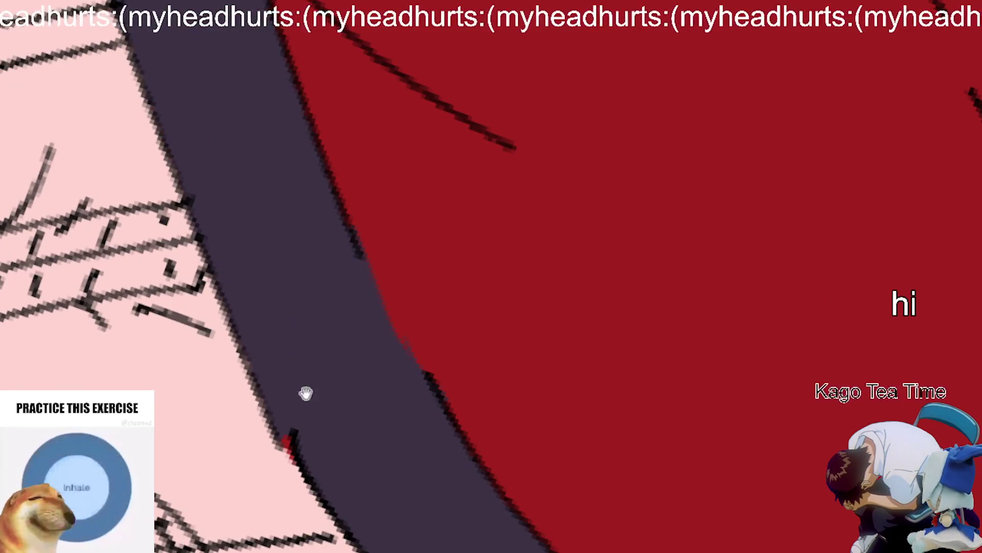
left_click_drag(304, 393, 242, 335)
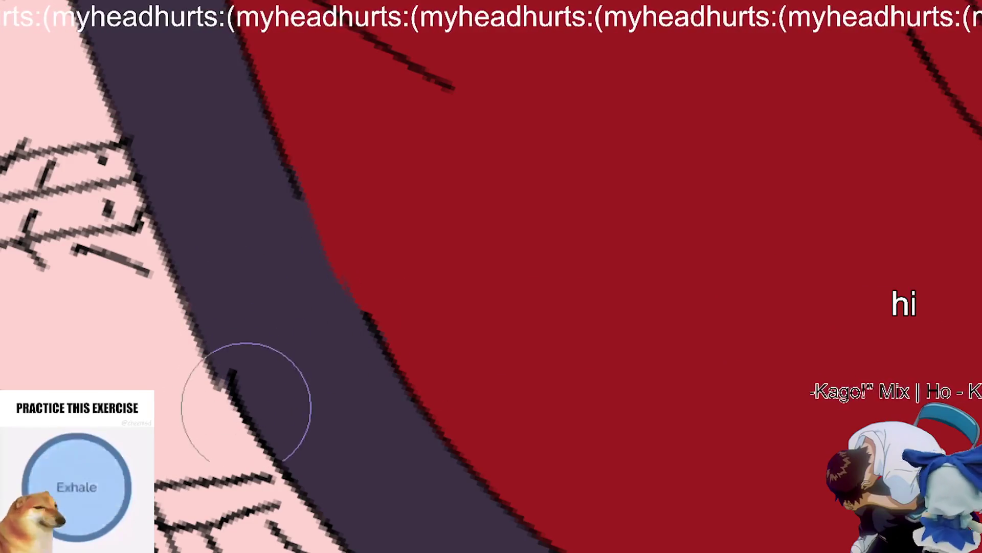
scroll(307, 437, "down", 2)
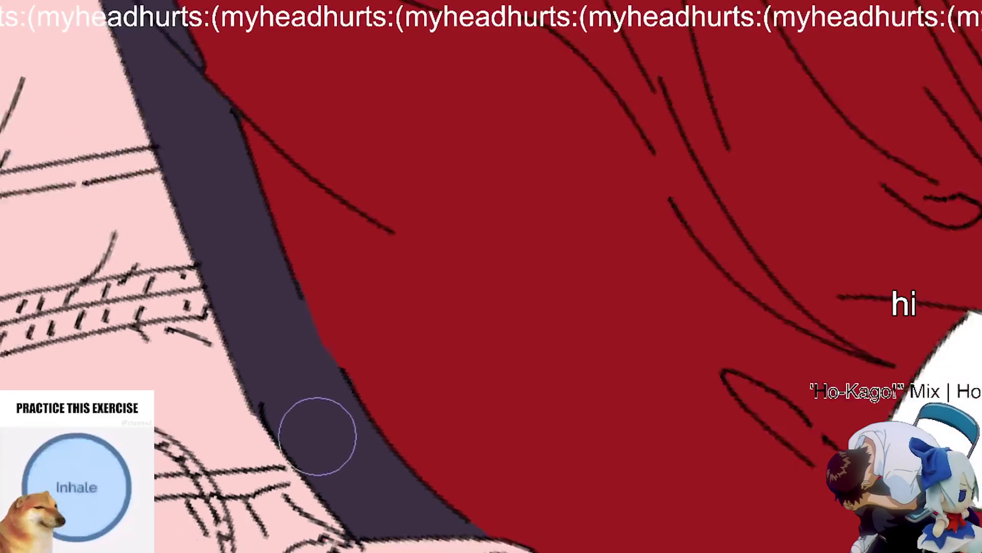
scroll(318, 438, "down", 3)
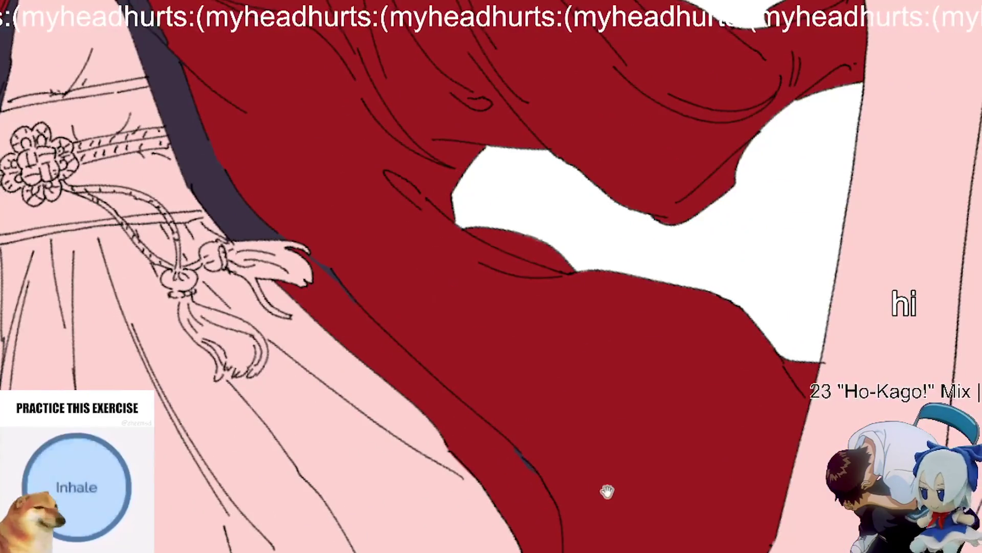
left_click_drag(613, 492, 525, 420)
scroll(602, 454, "down", 3)
scroll(318, 172, "up", 4)
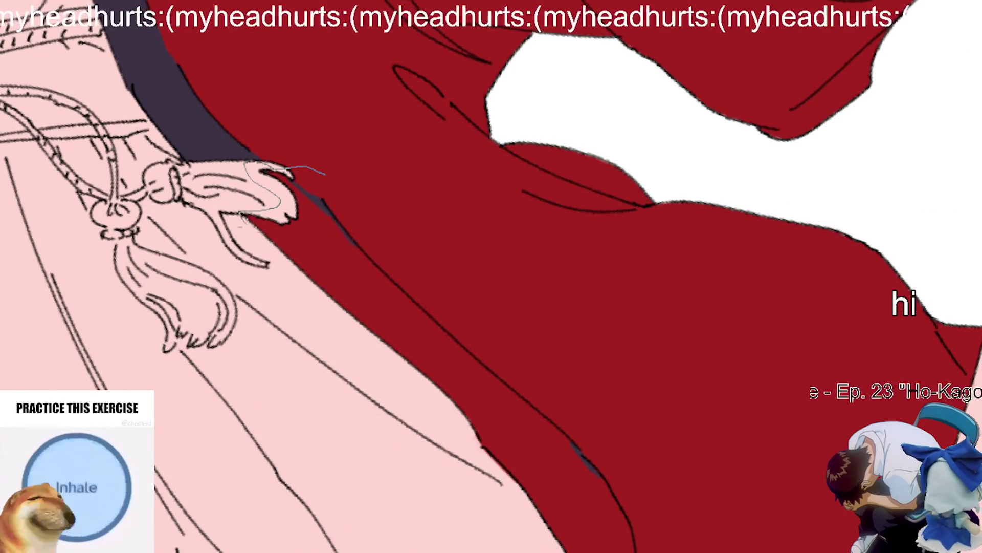
scroll(491, 307, "down", 6)
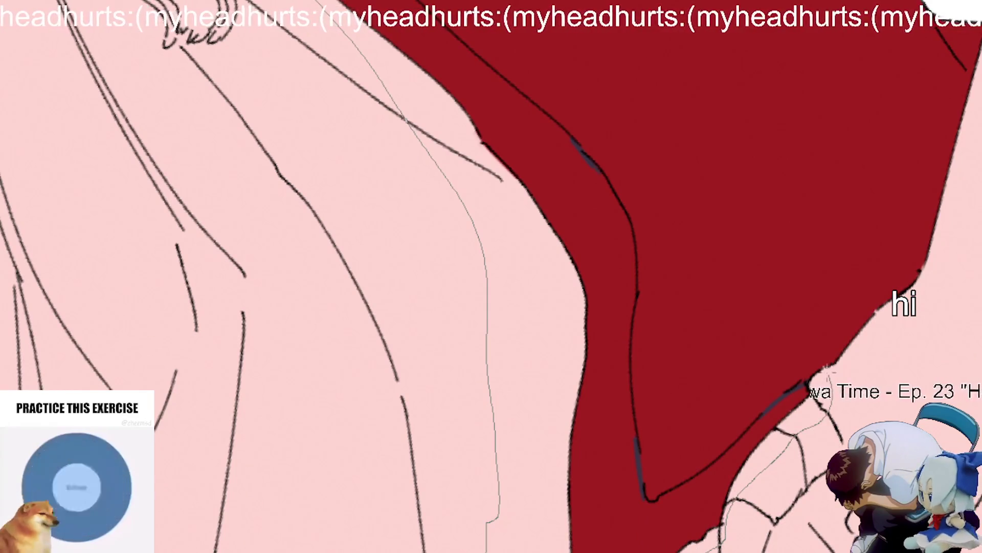
scroll(632, 64, "up", 3)
left_click_drag(632, 63, 674, 264)
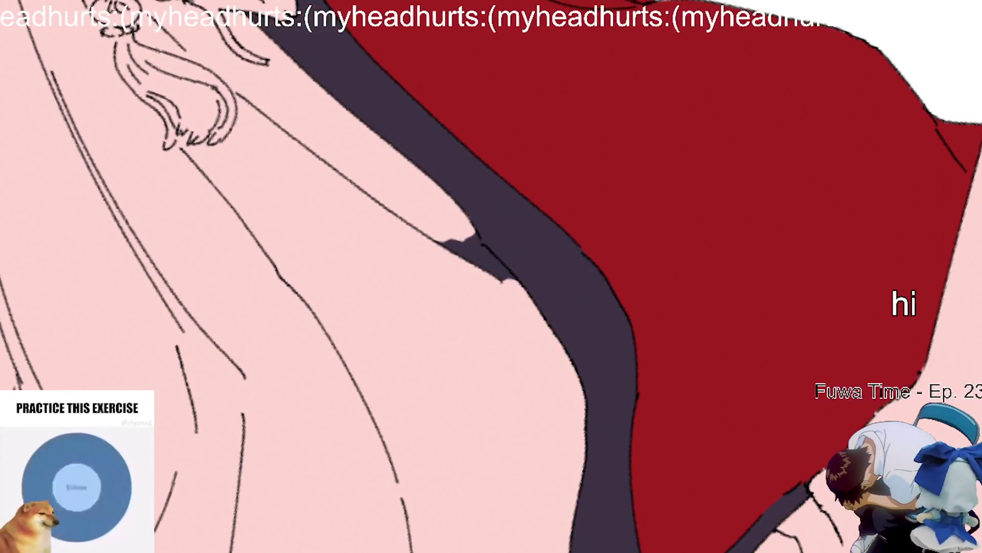
Step: Clear the red fringe along the dark purple band's notch
scroll(674, 264, "up", 5)
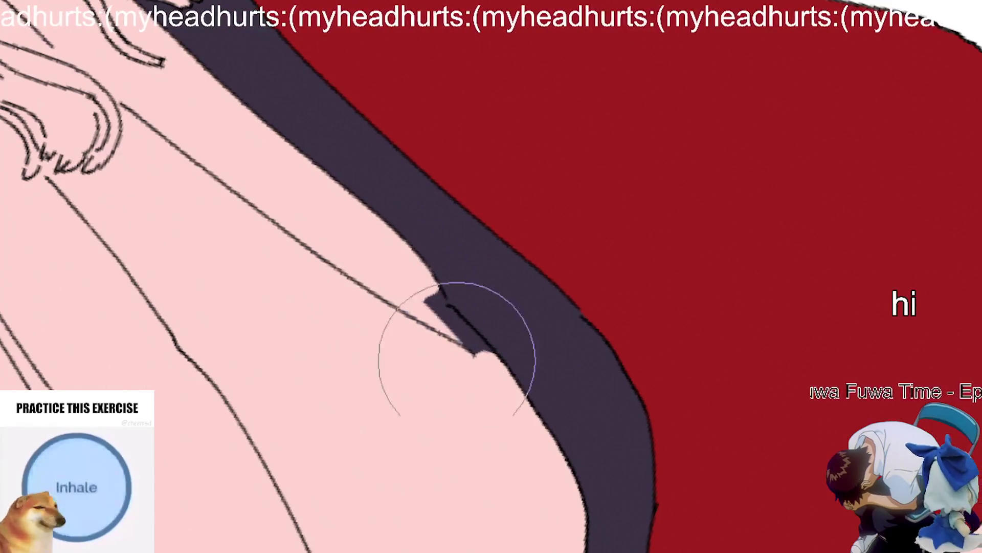
scroll(449, 325, "up", 3)
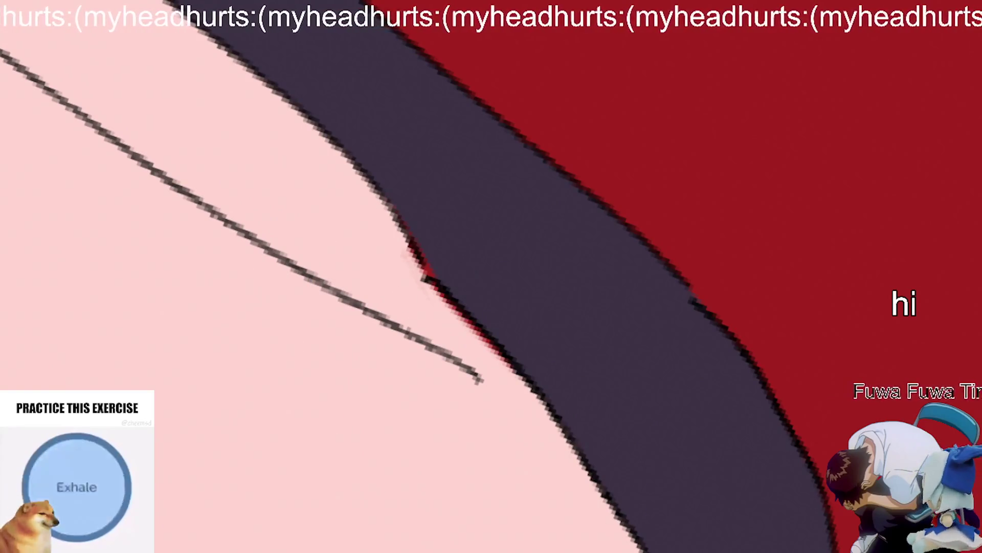
key("ctrl+z")
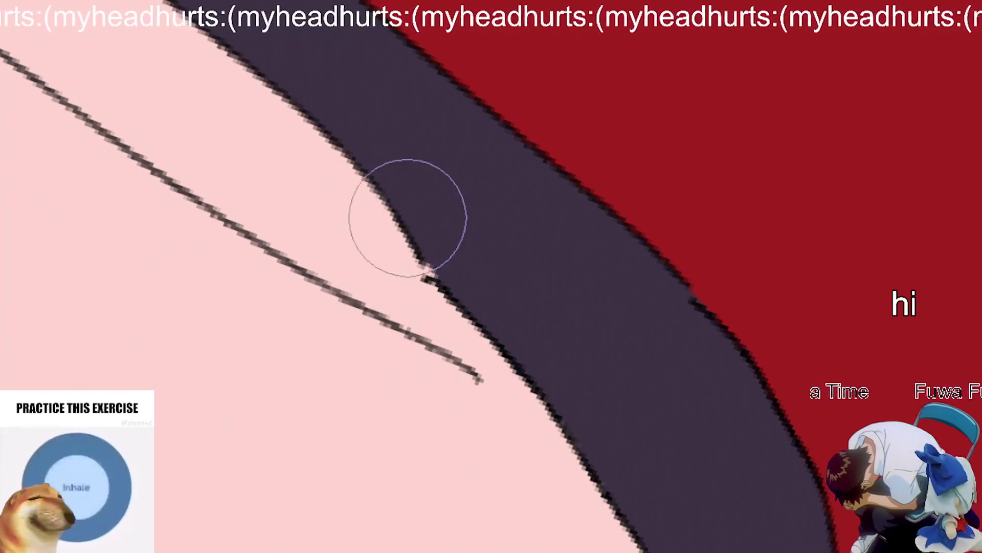
scroll(530, 377, "down", 2)
scroll(530, 377, "down", 5)
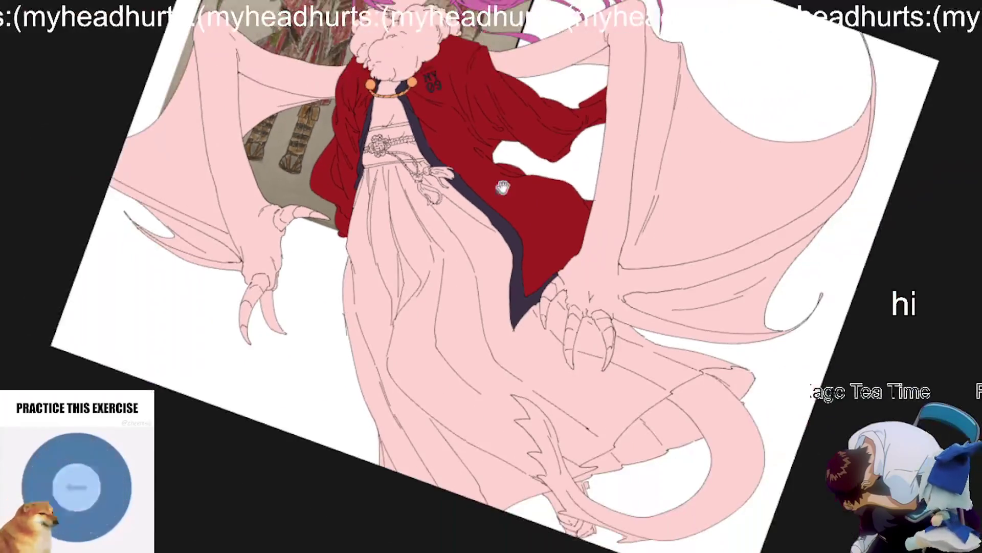
scroll(499, 192, "down", 2)
scroll(528, 239, "up", 3)
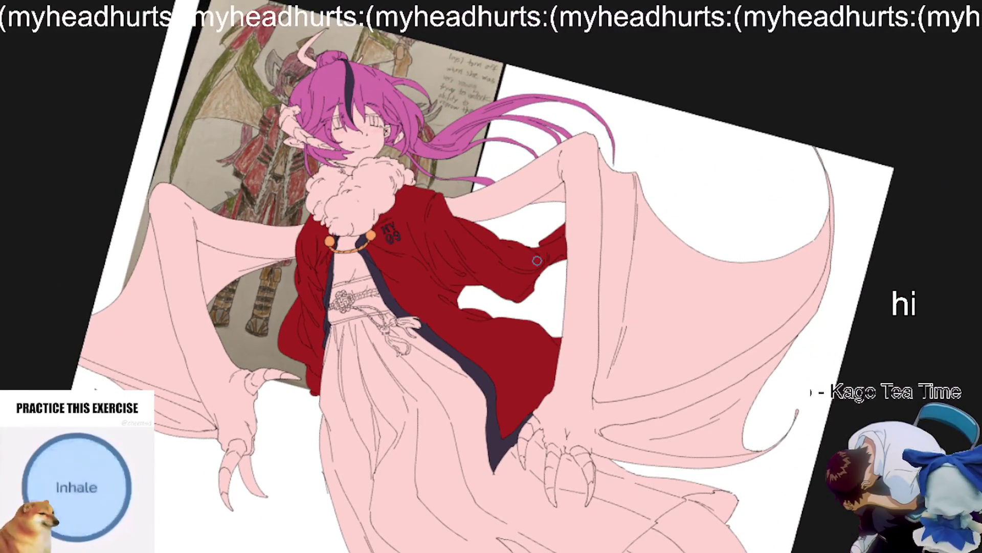
scroll(536, 261, "up", 3)
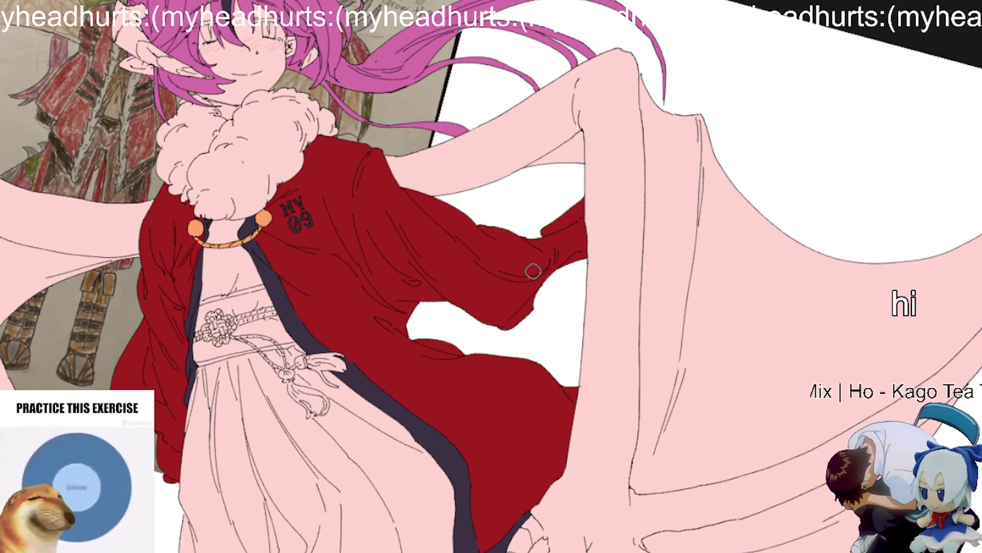
scroll(533, 271, "down", 2)
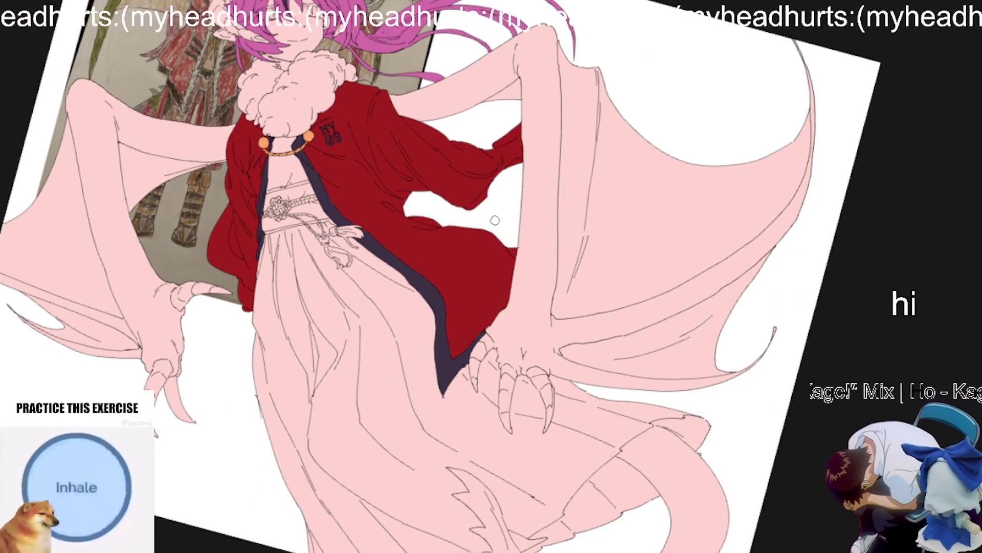
scroll(492, 221, "up", 5)
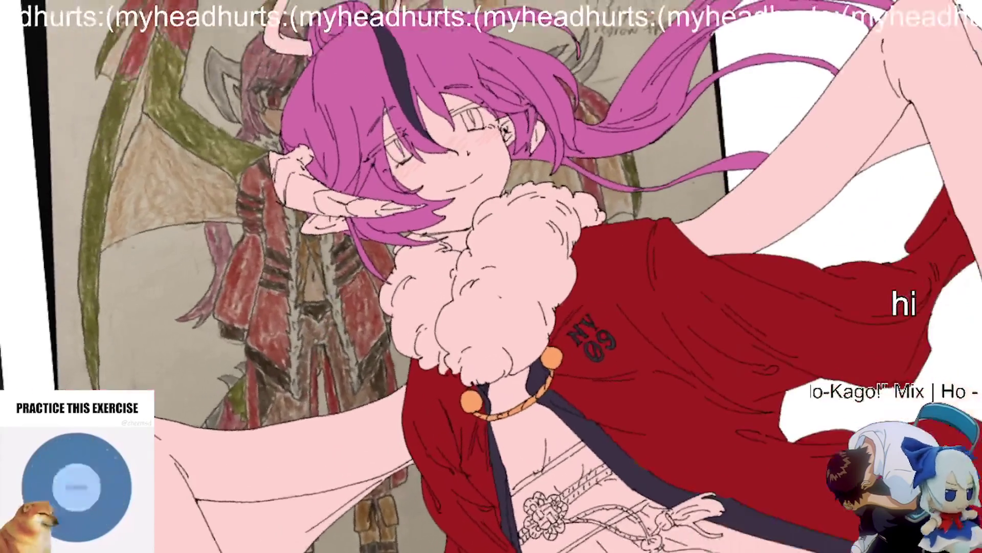
scroll(362, 307, "up", 3)
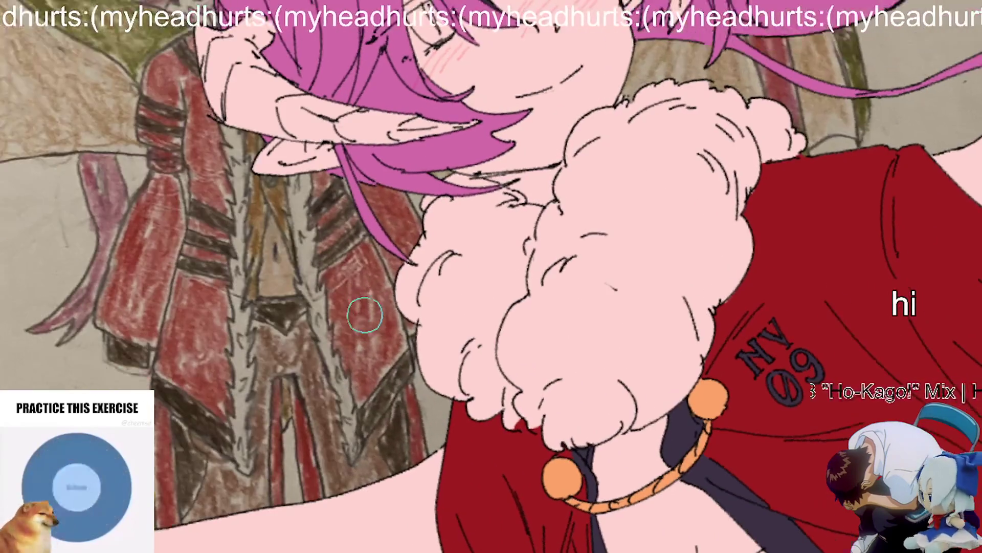
scroll(375, 300, "down", 4)
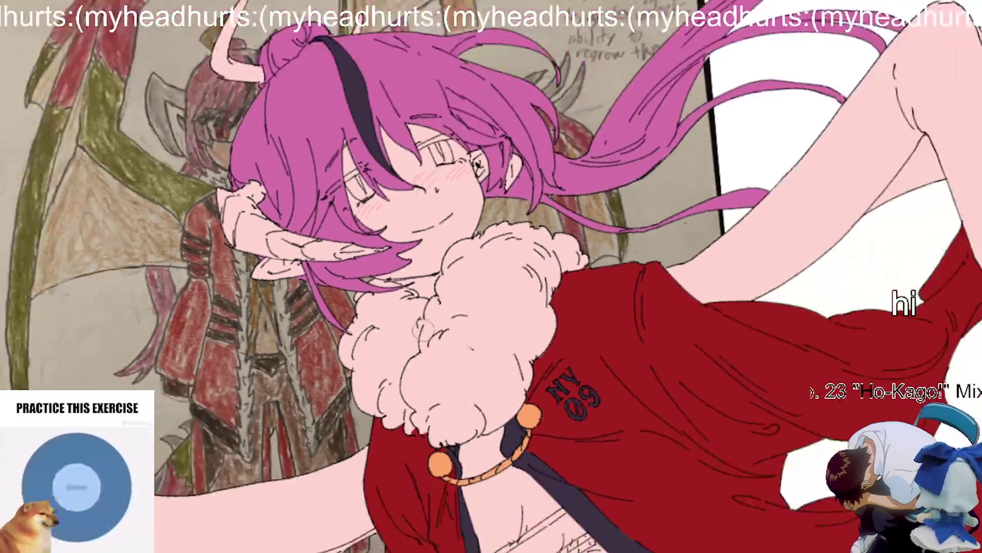
scroll(502, 286, "up", 5)
scroll(502, 286, "up", 3)
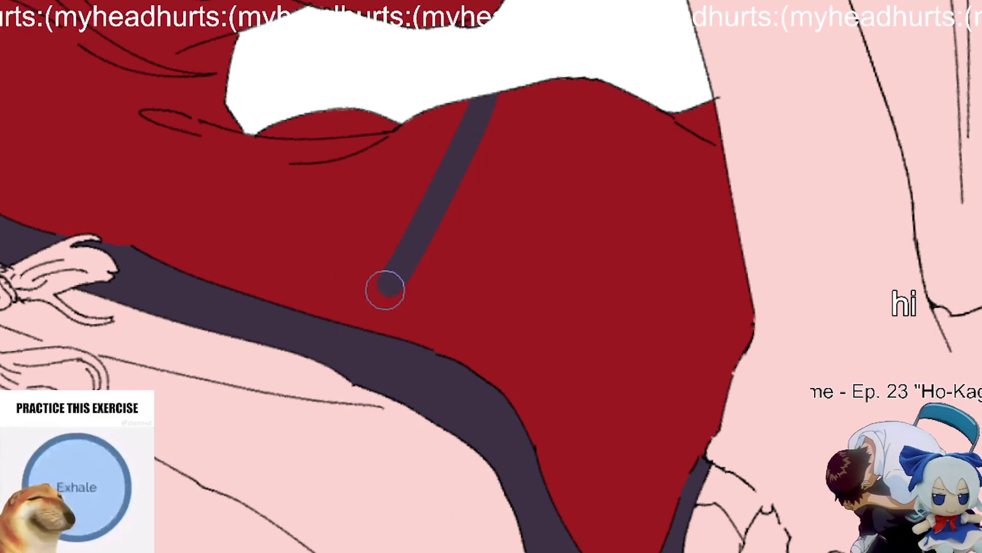
Step: Replace the old strap with a dark slate diagonal stripe across the lower red coat, tilting the view slightly
key("ctrl+z")
left_click_drag(368, 325, 440, 210)
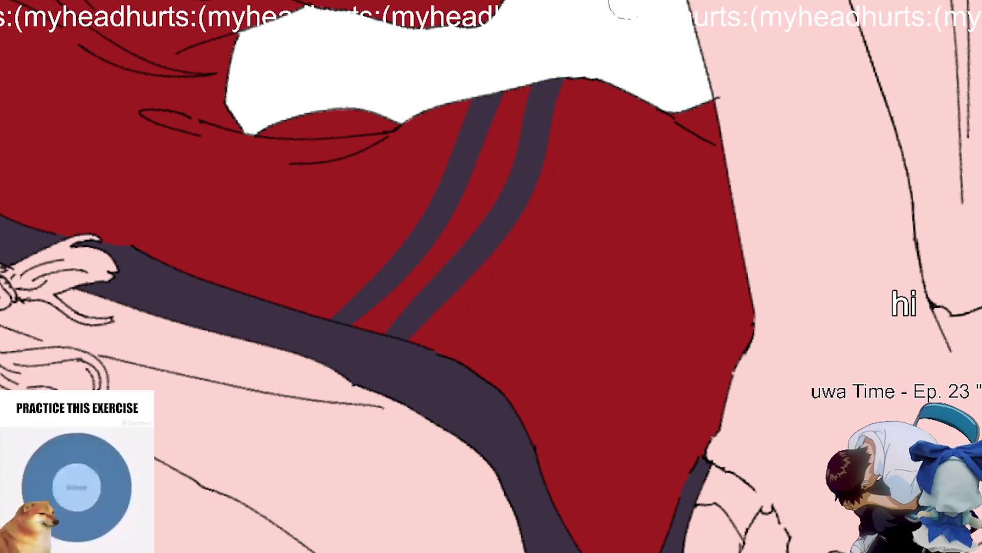
scroll(625, 326, "down", 6)
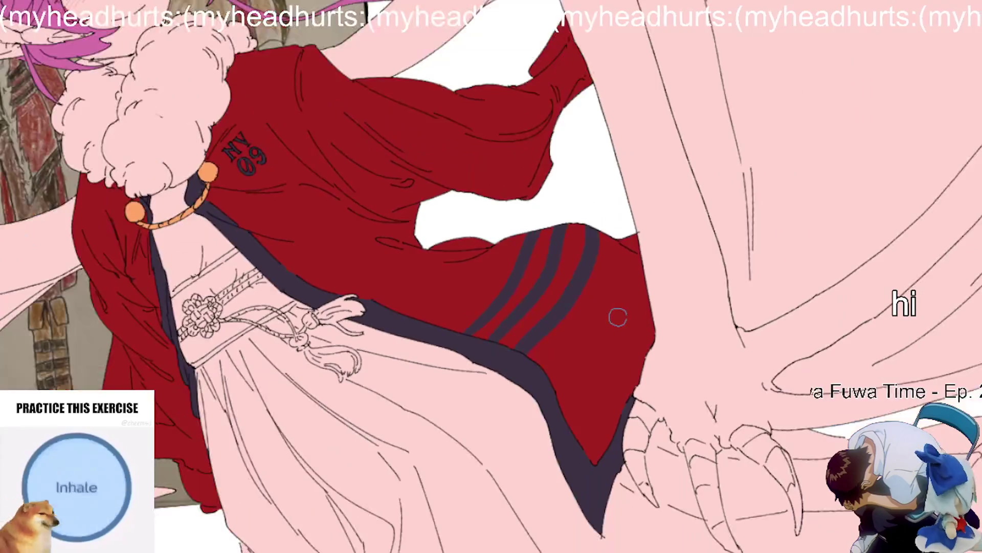
scroll(624, 327, "up", 5)
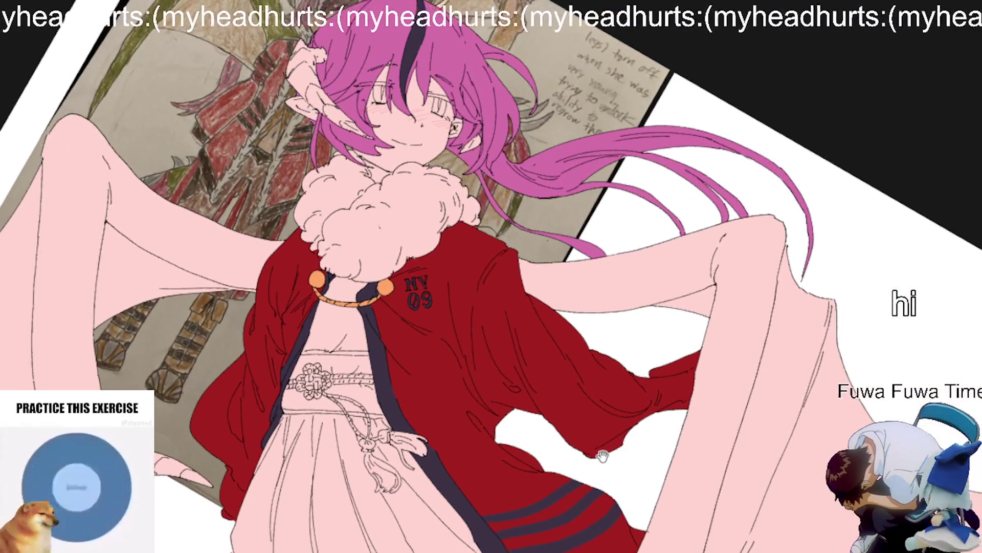
left_click_drag(600, 466, 604, 447)
key("minus")
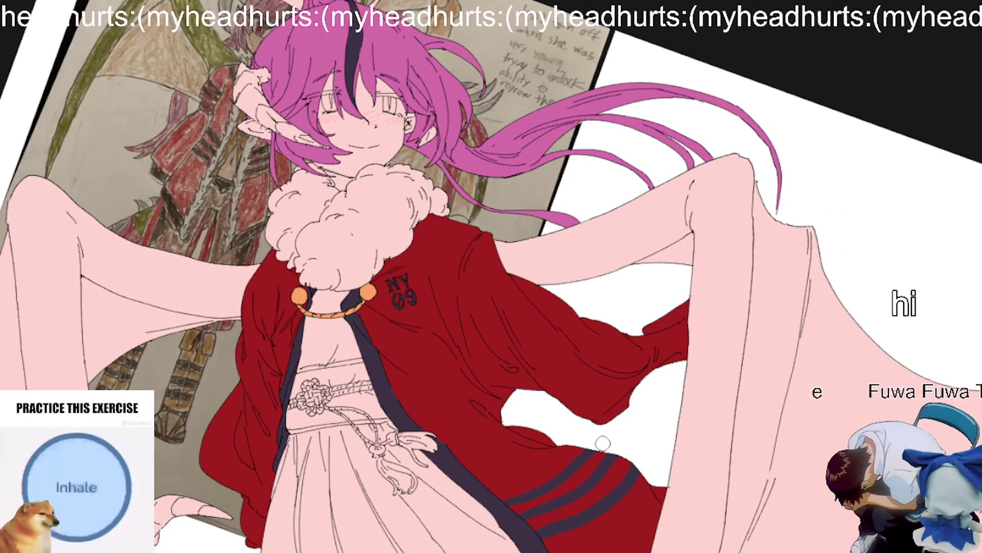
key("minus")
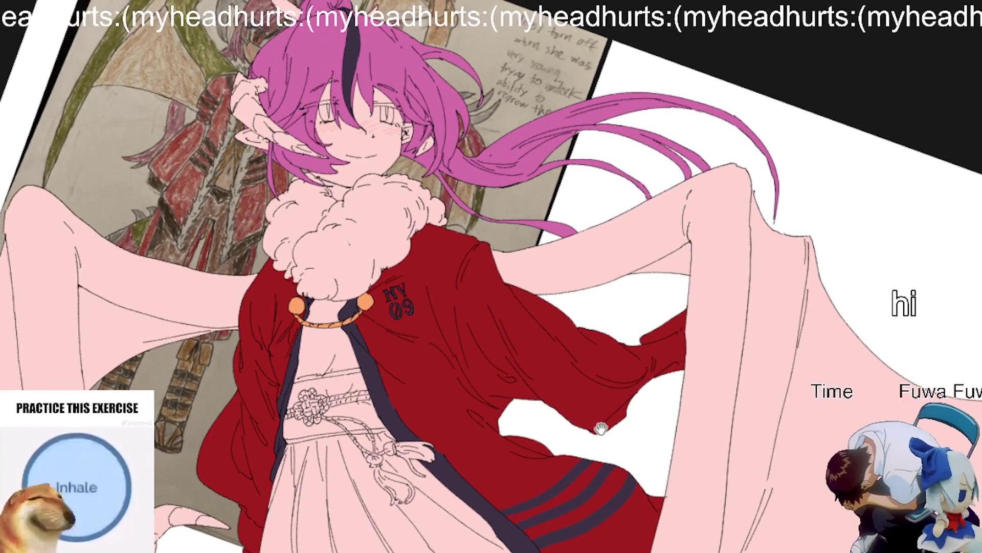
Step: Cover the pink skirt fold with dark slate lining colour, undoing two stray test dabs
key("minus")
scroll(505, 281, "up", 5)
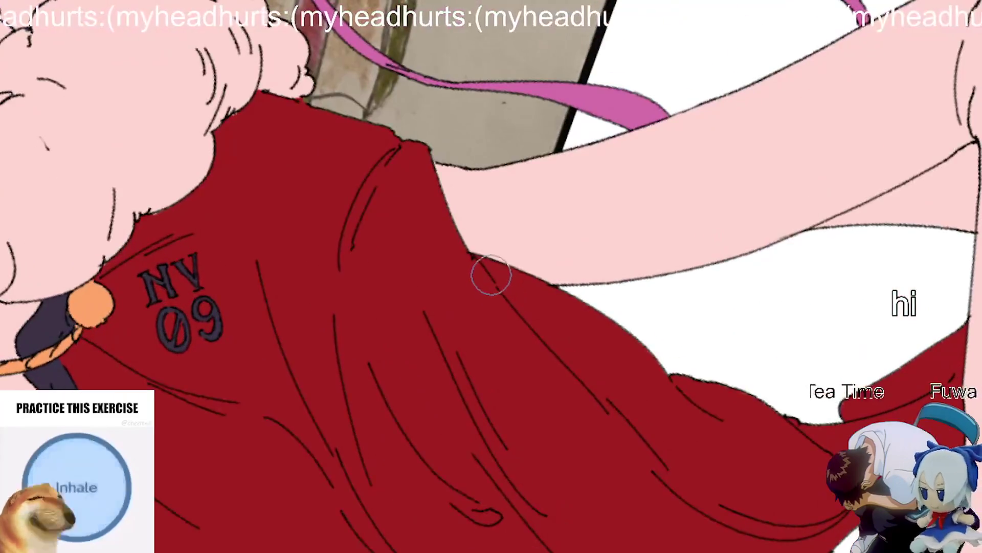
scroll(500, 270, "up", 2)
left_click(508, 270)
scroll(501, 295, "up", 1)
key("ctrl+z")
left_click_drag(508, 267, 494, 297)
key("ctrl+z")
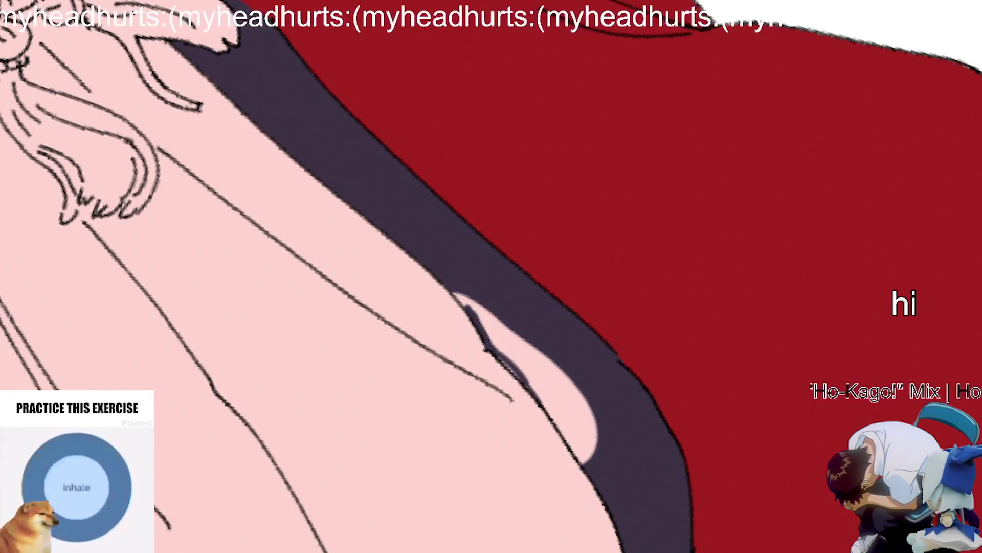
mouse_move(408, 265)
left_mouse_down()
mouse_move(313, 307)
mouse_move(226, 237)
mouse_move(247, 284)
mouse_move(285, 318)
mouse_move(307, 373)
mouse_move(326, 384)
mouse_move(307, 362)
mouse_move(390, 389)
mouse_move(361, 381)
mouse_move(401, 454)
mouse_move(351, 401)
mouse_move(435, 507)
mouse_move(456, 500)
mouse_move(399, 471)
left_mouse_up()
Step: Fill the white streaks inside the dark slate edge lining of the coat
scroll(371, 473, "up", 2)
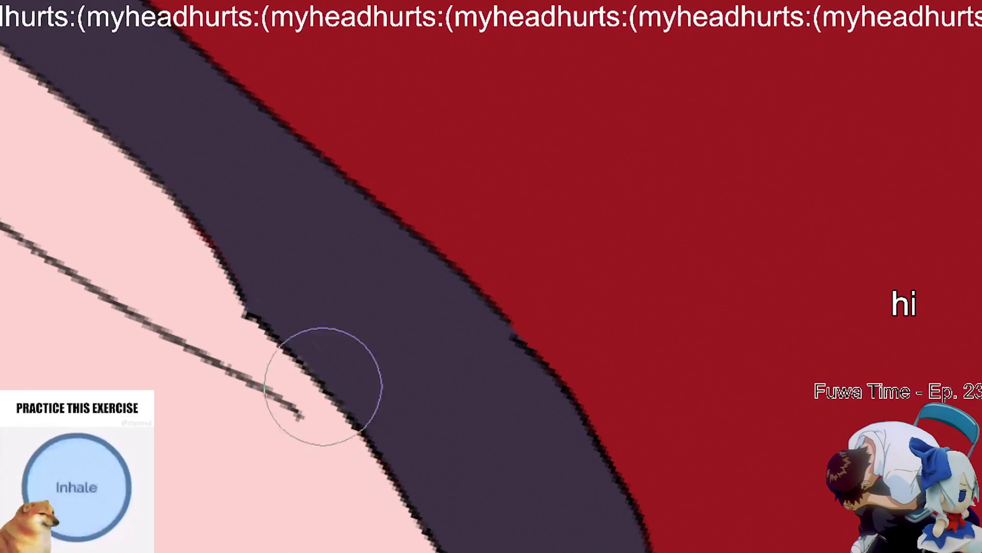
scroll(199, 235, "down", 5)
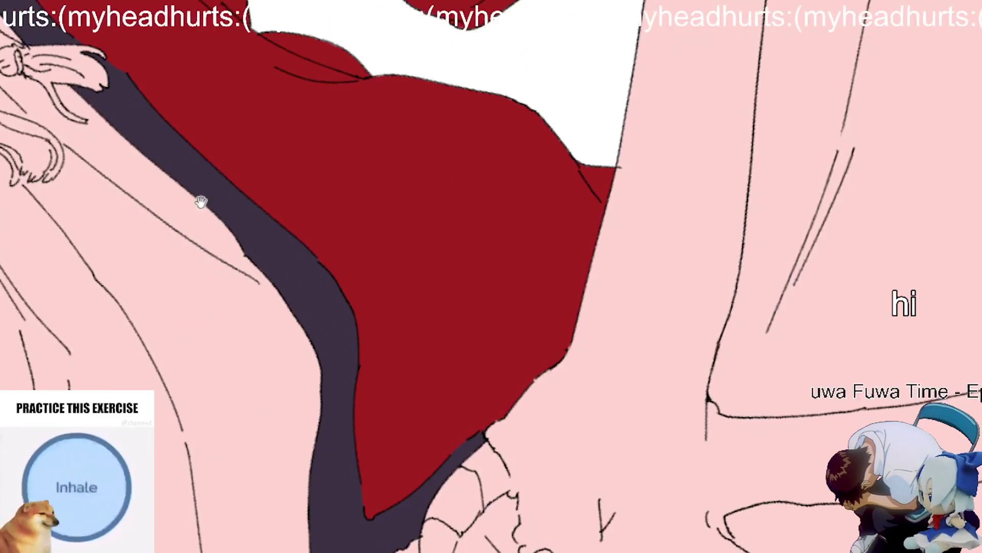
left_click_drag(200, 202, 348, 384)
scroll(168, 215, "up", 6)
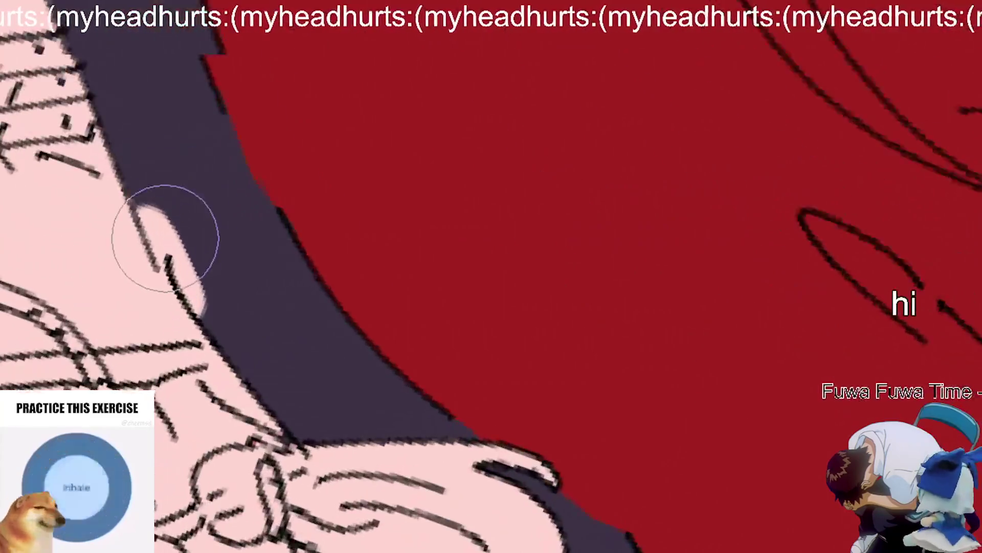
mouse_move(178, 245)
left_mouse_down()
mouse_move(144, 180)
mouse_move(220, 340)
left_mouse_up()
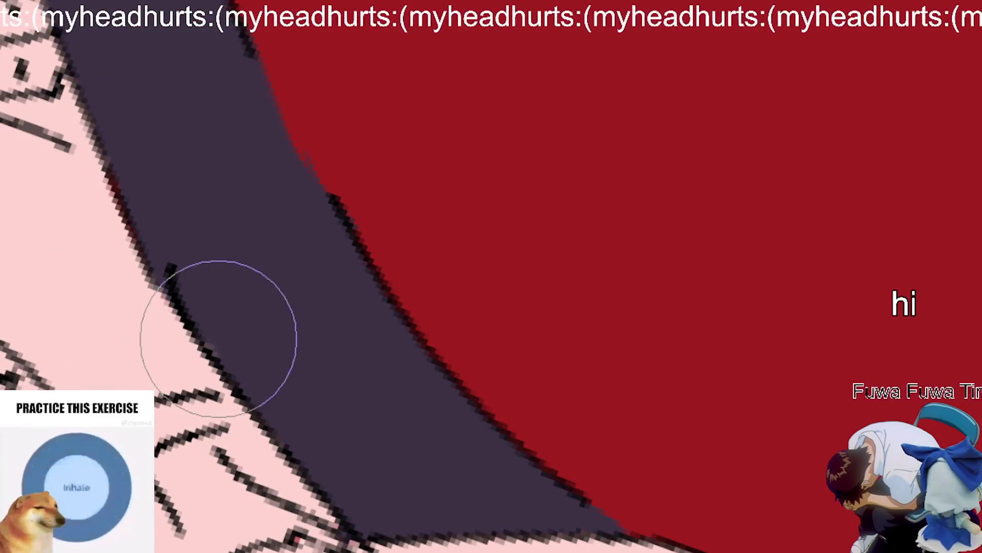
scroll(179, 307, "down", 4)
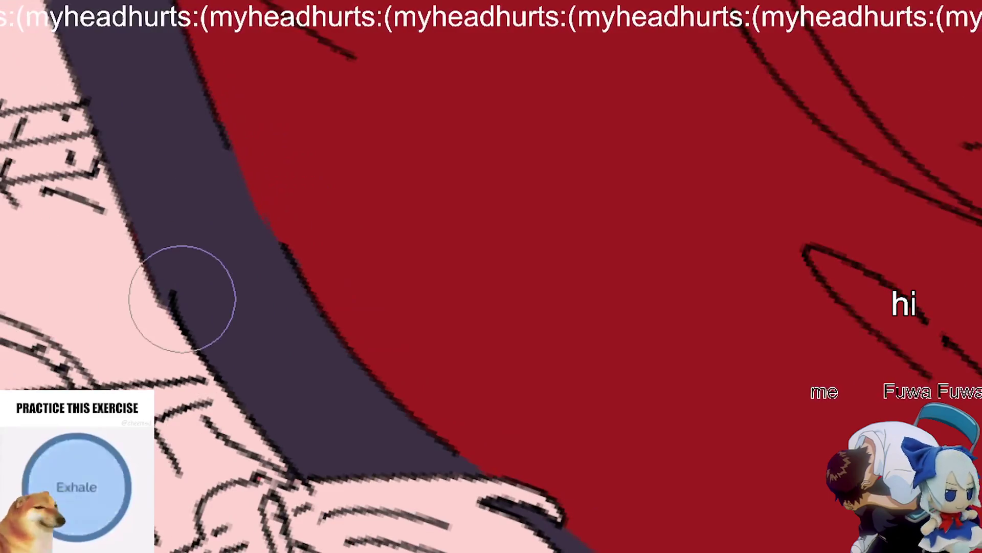
scroll(183, 294, "down", 5)
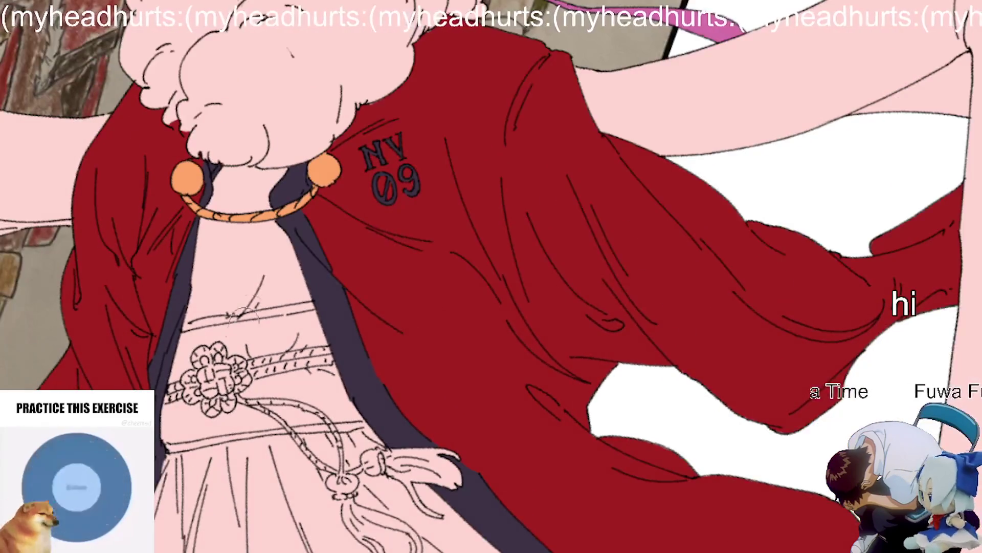
scroll(200, 459, "up", 4)
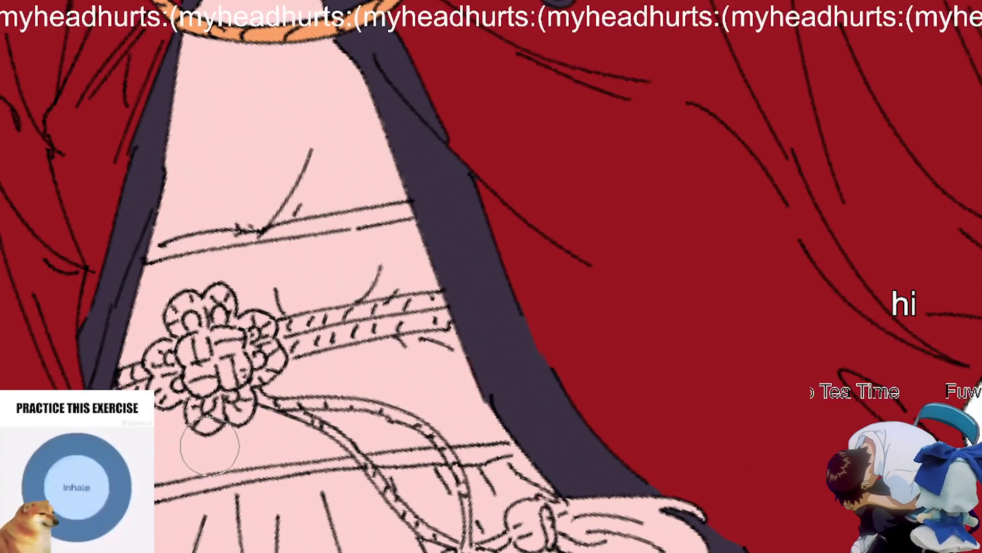
scroll(209, 445, "down", 6)
mouse_move(578, 317)
left_mouse_down()
mouse_move(450, 440)
mouse_move(414, 333)
left_mouse_up()
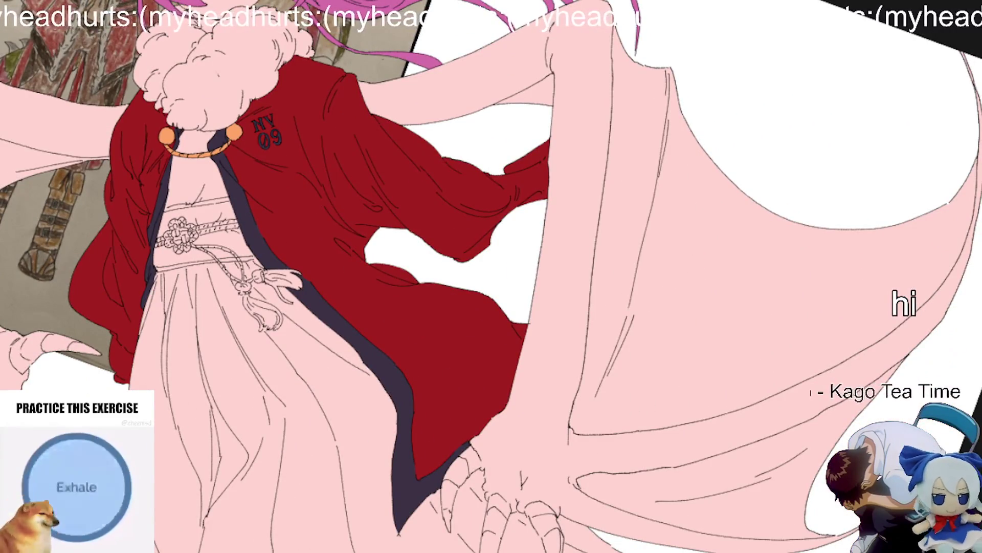
scroll(341, 333, "up", 5)
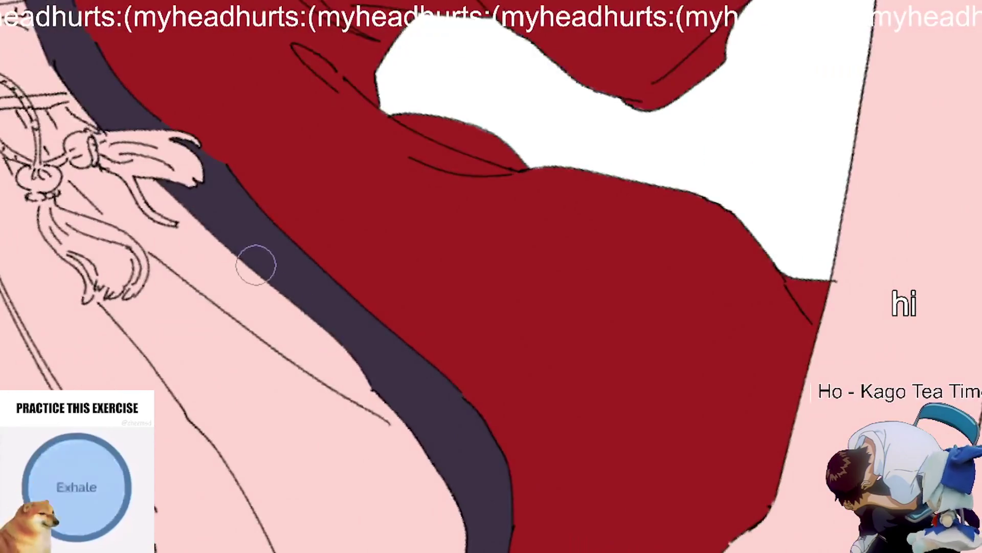
scroll(301, 398, "up", 5)
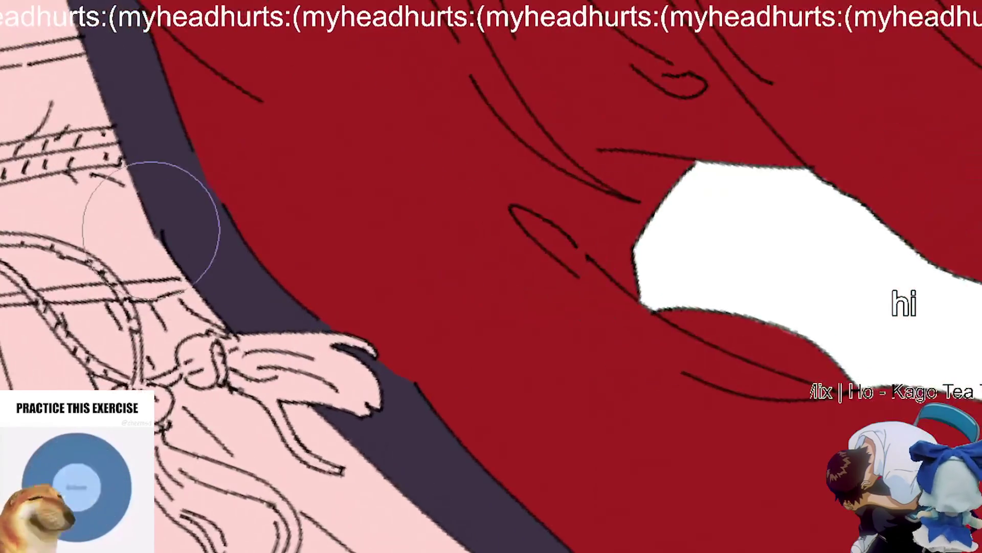
scroll(171, 252, "down", 10)
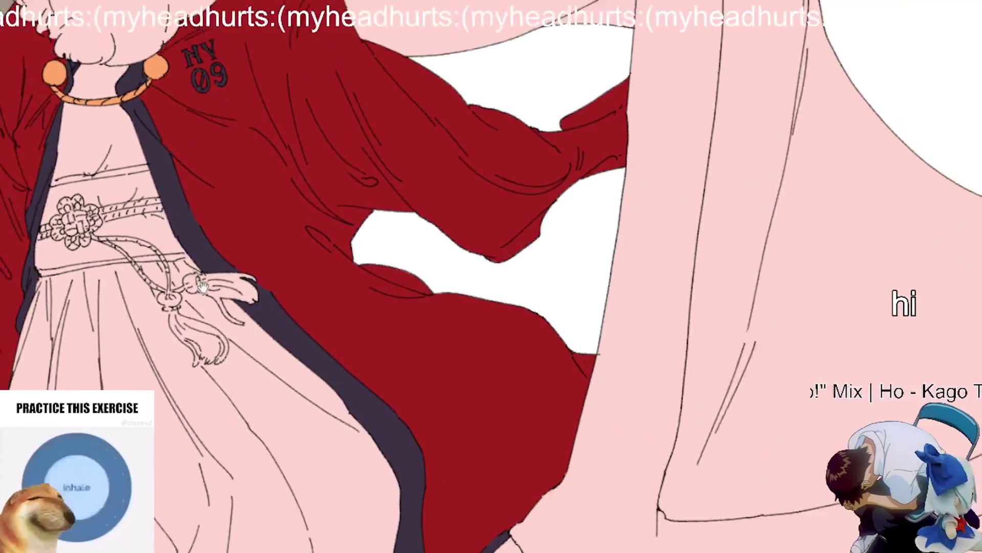
scroll(241, 267, "down", 3)
scroll(250, 282, "down", 2)
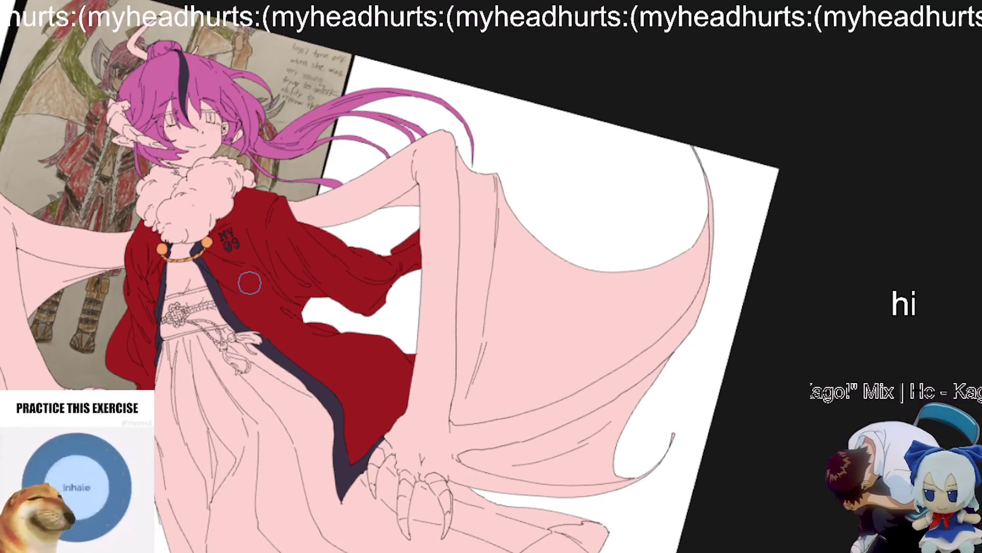
Step: Level the canvas view and paint two dark navy diagonal stripes across the red coat
key("Home")
scroll(252, 285, "up", 4)
scroll(366, 181, "up", 2)
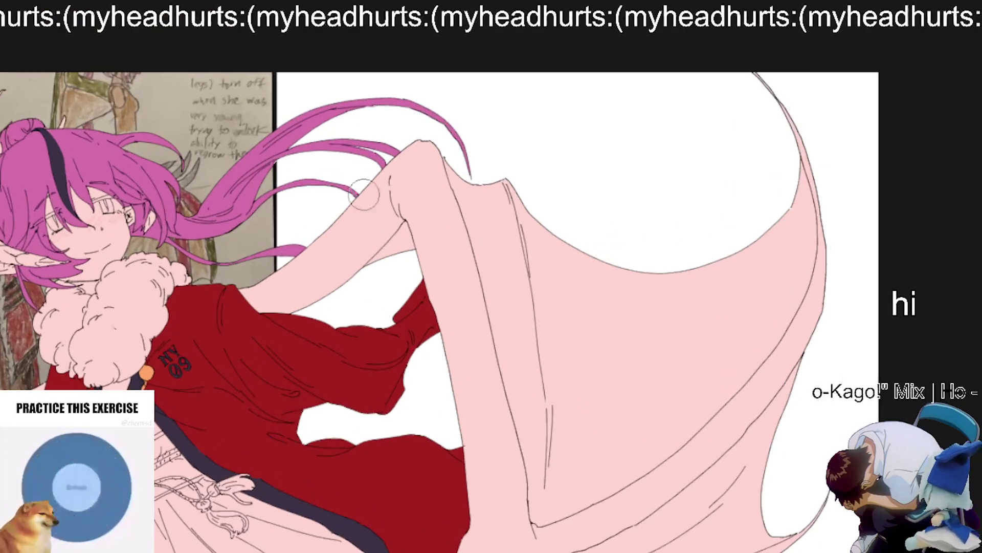
scroll(385, 455, "up", 2)
scroll(390, 474, "up", 3)
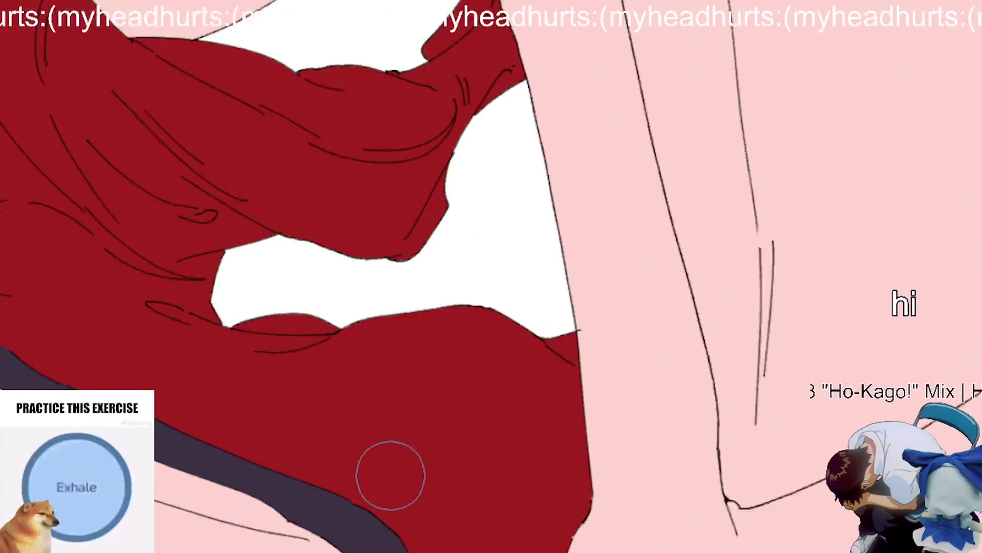
mouse_move(276, 490)
left_mouse_down()
mouse_move(340, 384)
mouse_move(402, 469)
mouse_move(365, 477)
mouse_move(434, 317)
left_mouse_up()
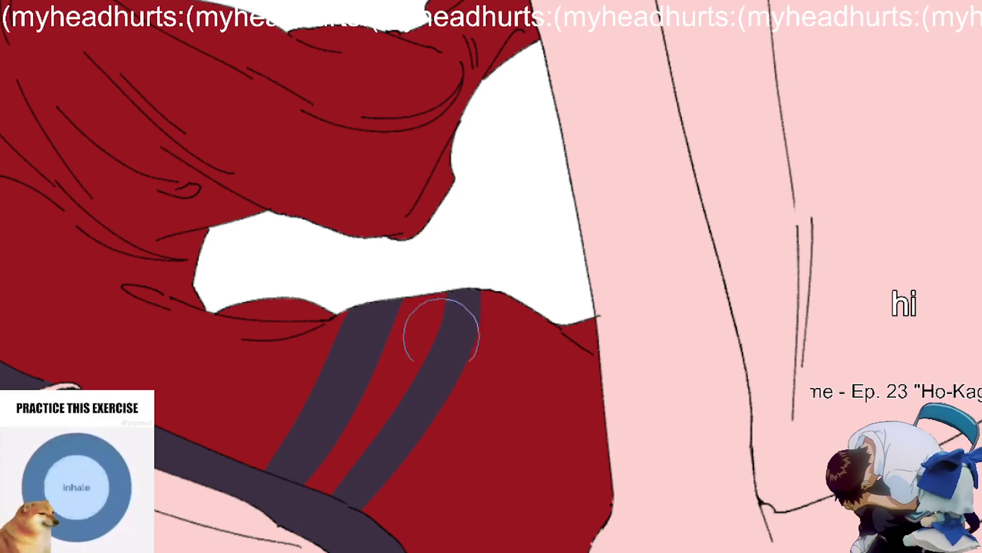
mouse_move(462, 278)
left_mouse_down()
mouse_move(369, 526)
mouse_move(351, 493)
mouse_move(377, 450)
left_mouse_up()
Step: Paint a third navy diagonal stripe across the red sleeve
scroll(367, 495, "right", 2)
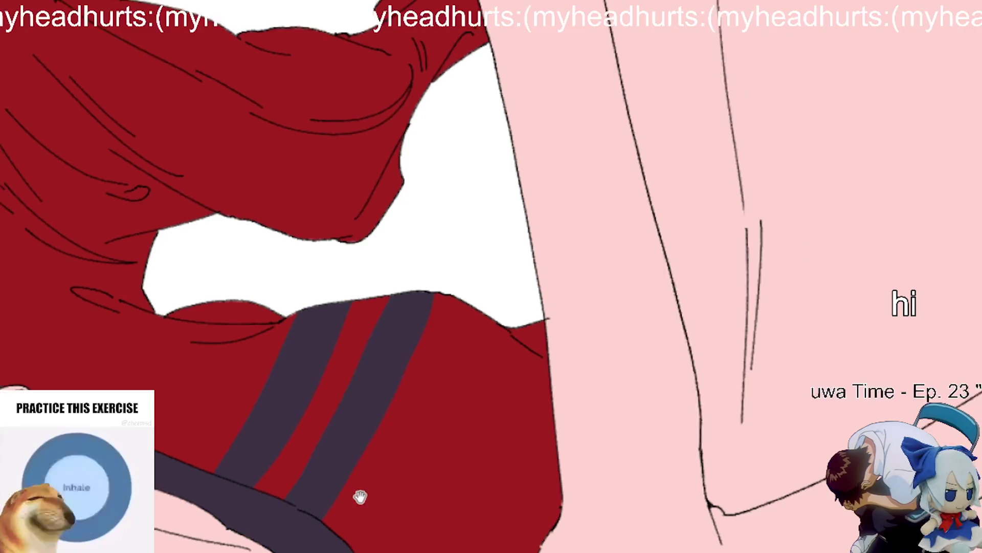
left_click_drag(325, 532, 460, 339)
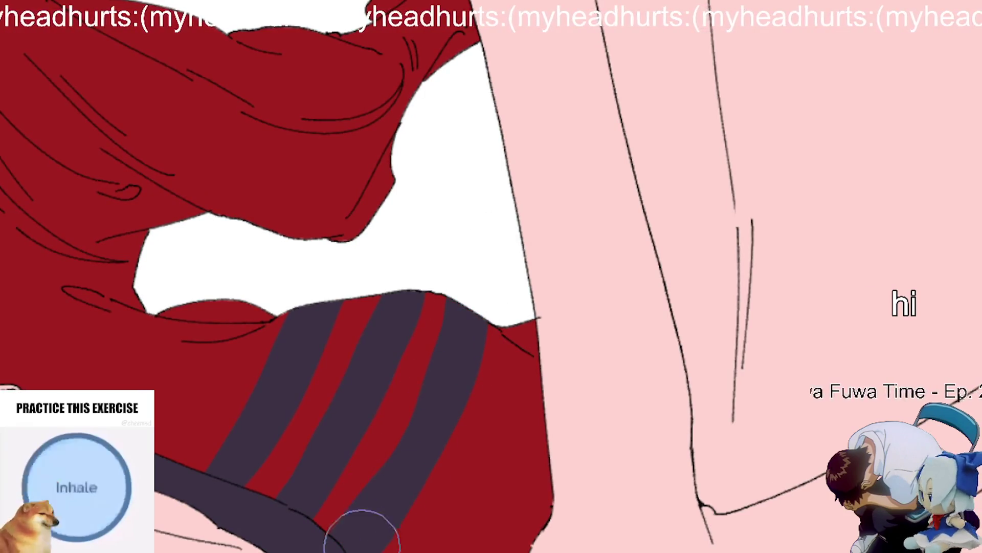
scroll(460, 408, "down", 3)
scroll(425, 481, "up", 3)
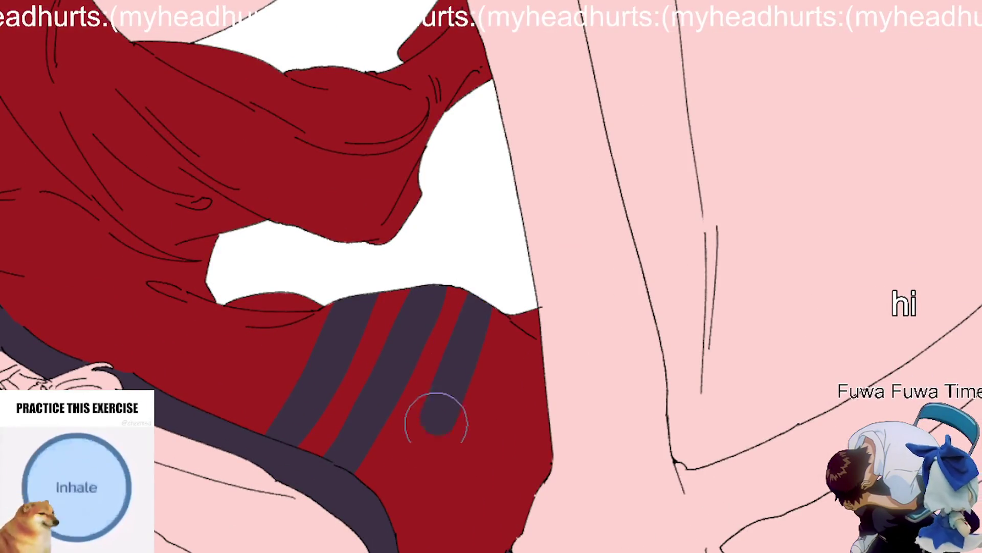
left_click_drag(486, 302, 348, 543)
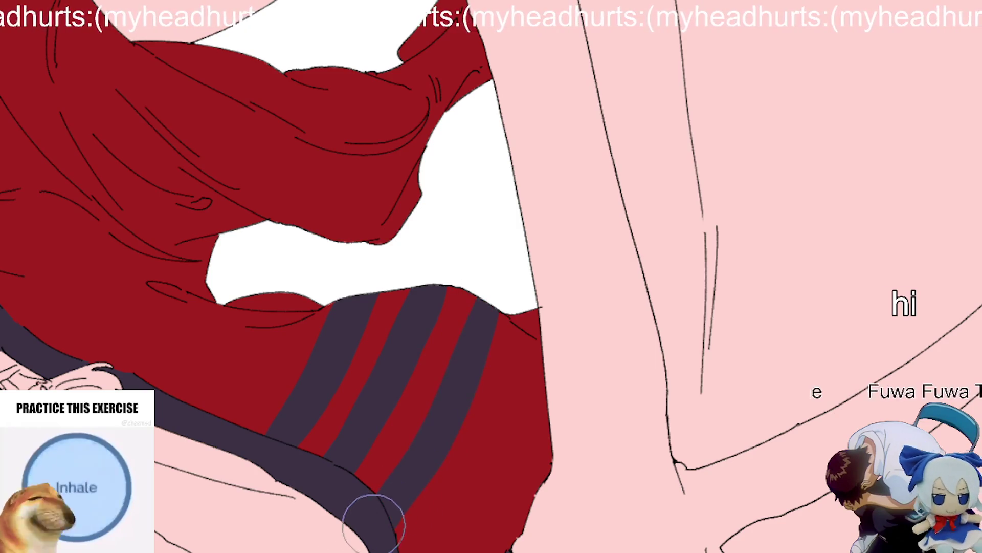
scroll(450, 430, "down", 5)
scroll(389, 332, "up", 5)
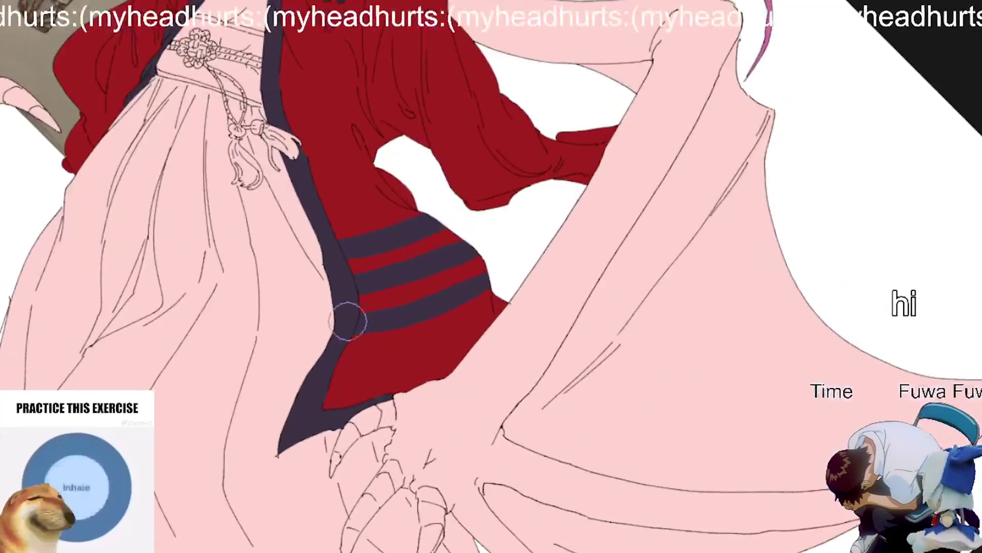
left_click_drag(432, 228, 468, 351)
Step: Paint a navy band from the shoulder line down the red coat's back, undoing two false starts
scroll(467, 351, "up", 3)
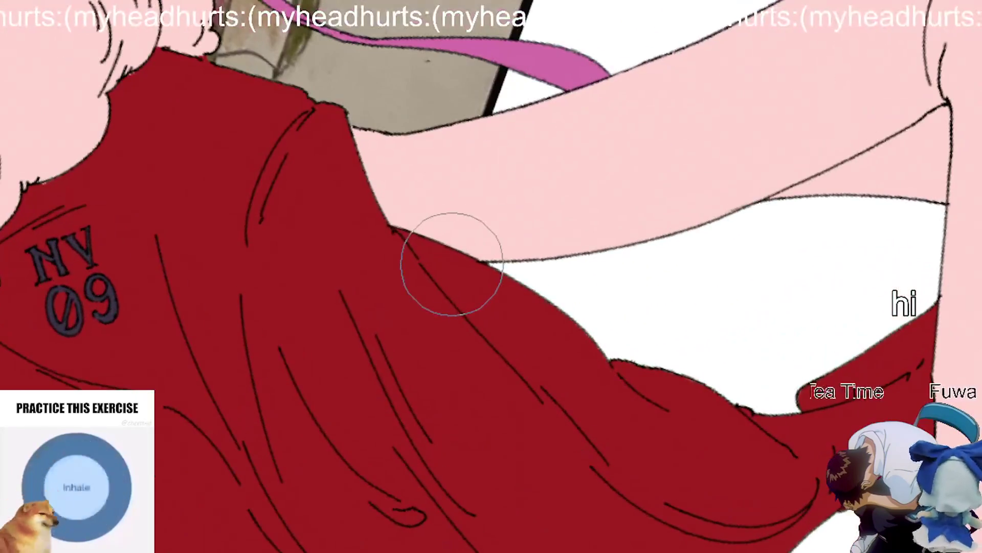
left_click_drag(476, 261, 377, 321)
key("ctrl+z")
key("ctrl+z")
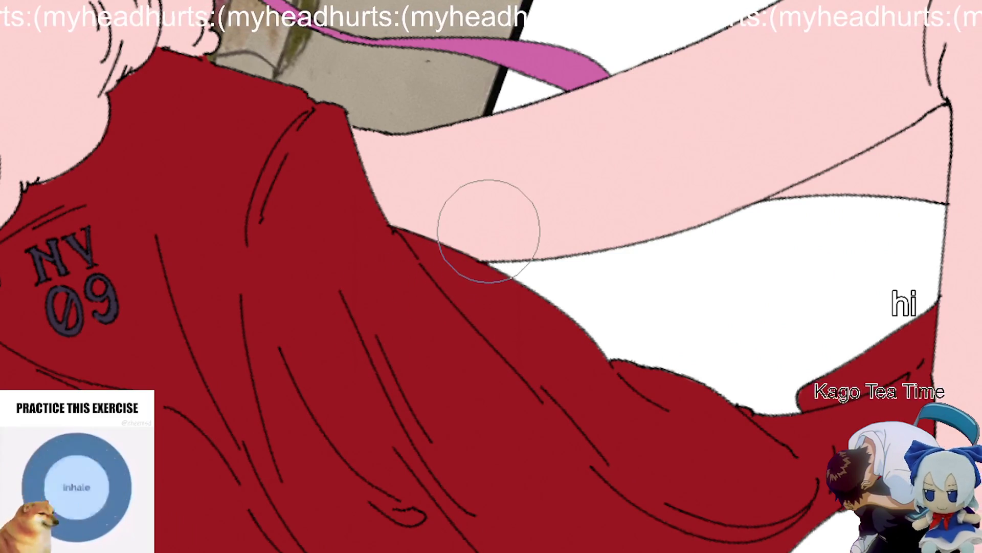
left_click_drag(476, 258, 459, 296)
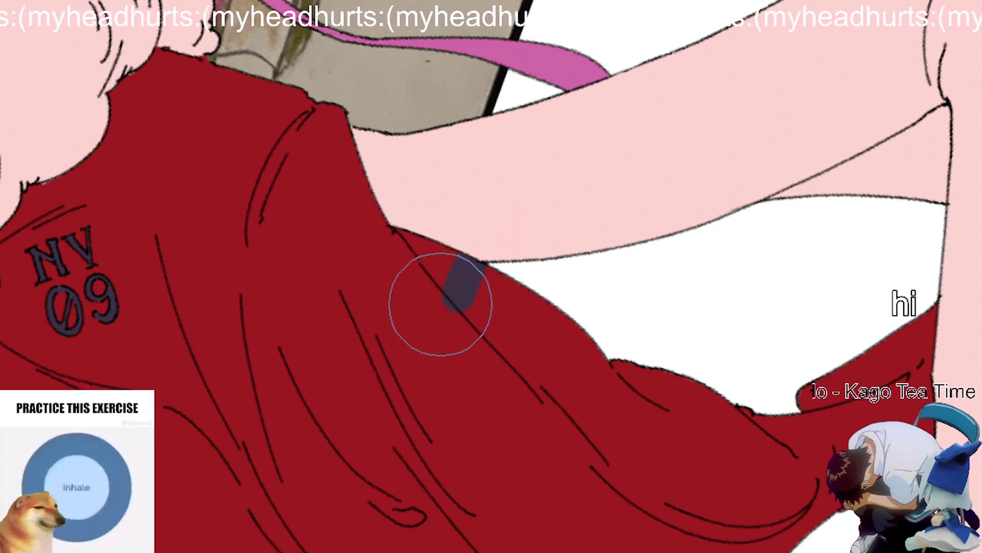
key("ctrl+z")
mouse_move(475, 264)
left_mouse_down()
mouse_move(472, 283)
mouse_move(425, 331)
mouse_move(410, 439)
mouse_move(425, 511)
left_mouse_up()
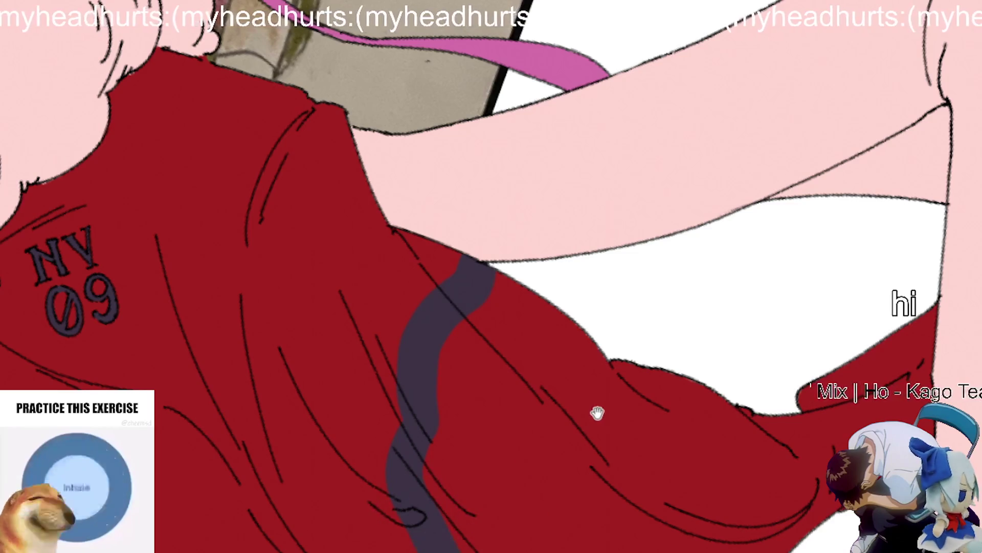
left_click_drag(599, 413, 573, 402)
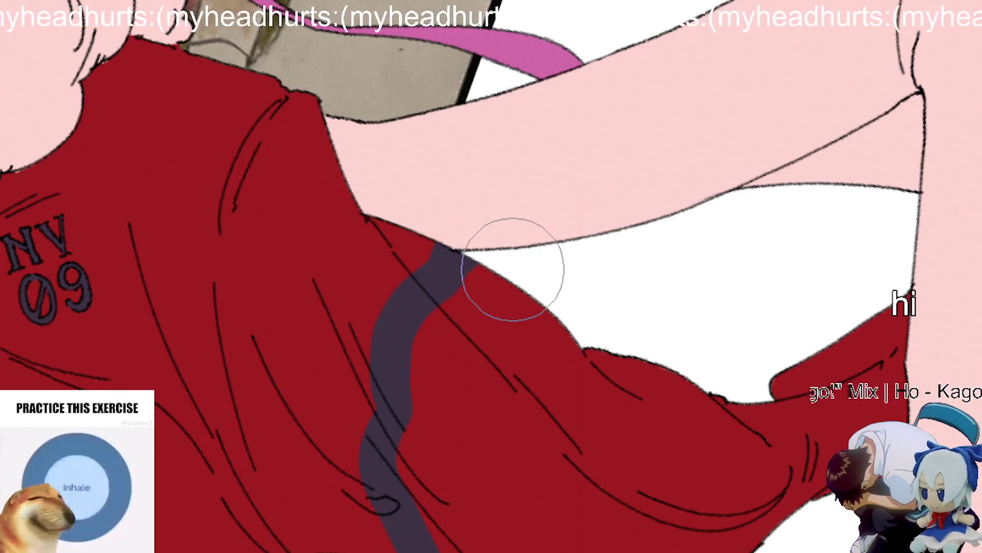
mouse_move(503, 277)
left_mouse_down()
mouse_move(427, 450)
mouse_move(438, 505)
left_mouse_up()
scroll(527, 445, "down", 5)
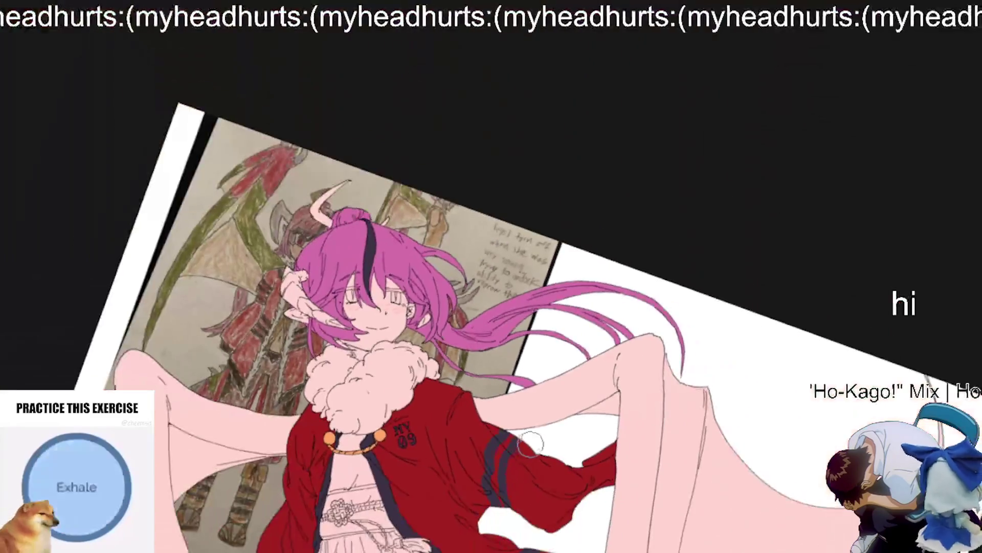
Step: Paint a third navy stripe down the sleeve beside the orange knot, zooming to check it
scroll(525, 456, "up", 6)
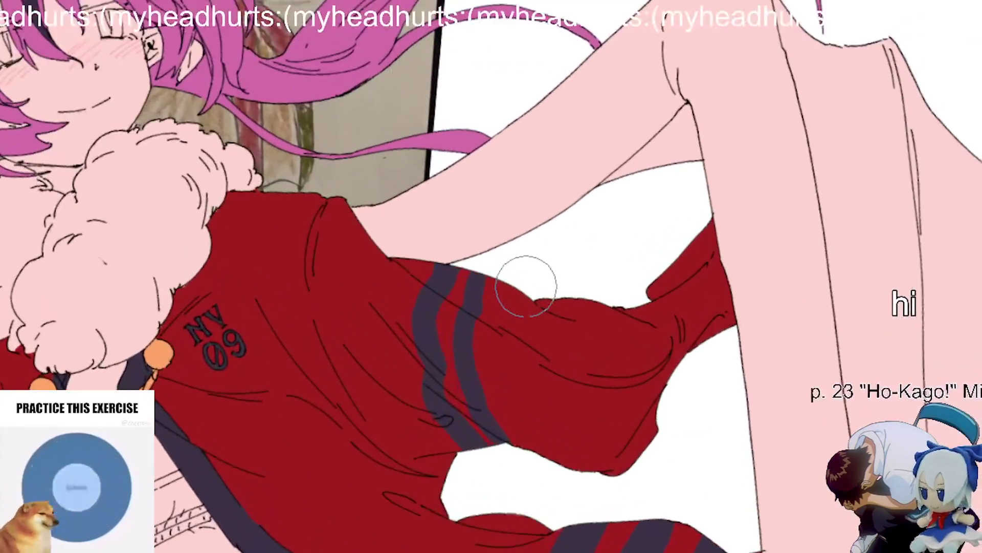
scroll(526, 286, "up", 2)
mouse_move(515, 283)
left_mouse_down()
mouse_move(504, 344)
mouse_move(529, 483)
left_mouse_up()
scroll(528, 483, "down", 6)
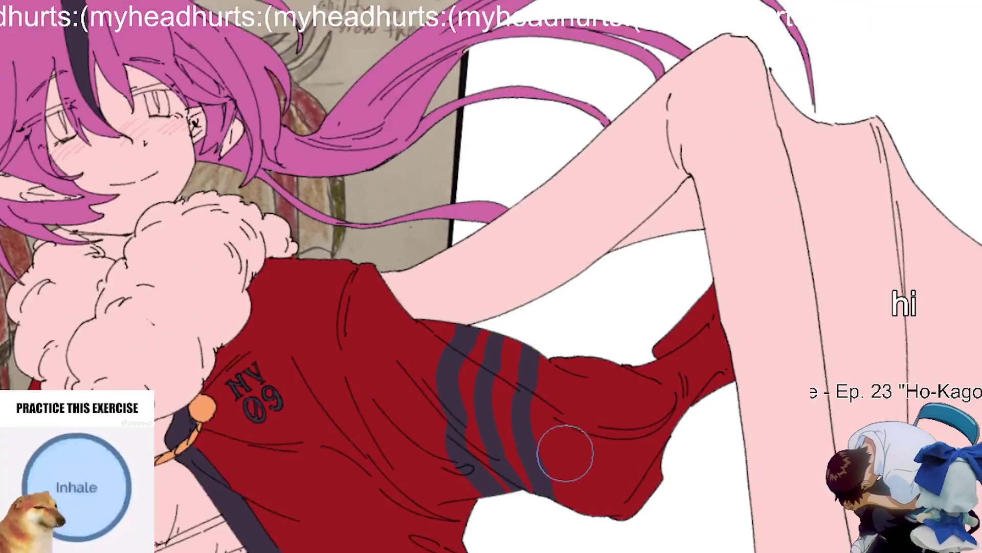
scroll(346, 445, "up", 2)
scroll(296, 455, "up", 4)
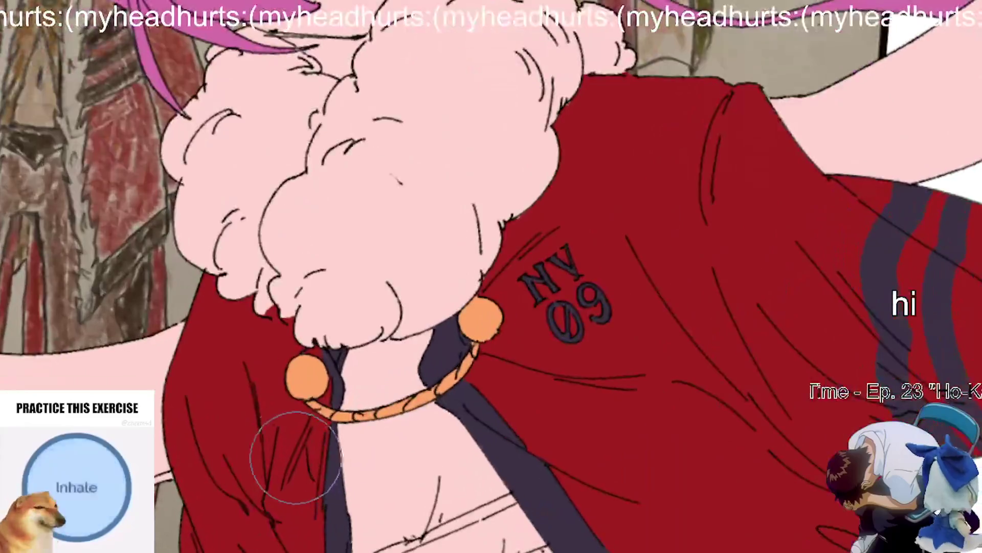
scroll(296, 467, "up", 2)
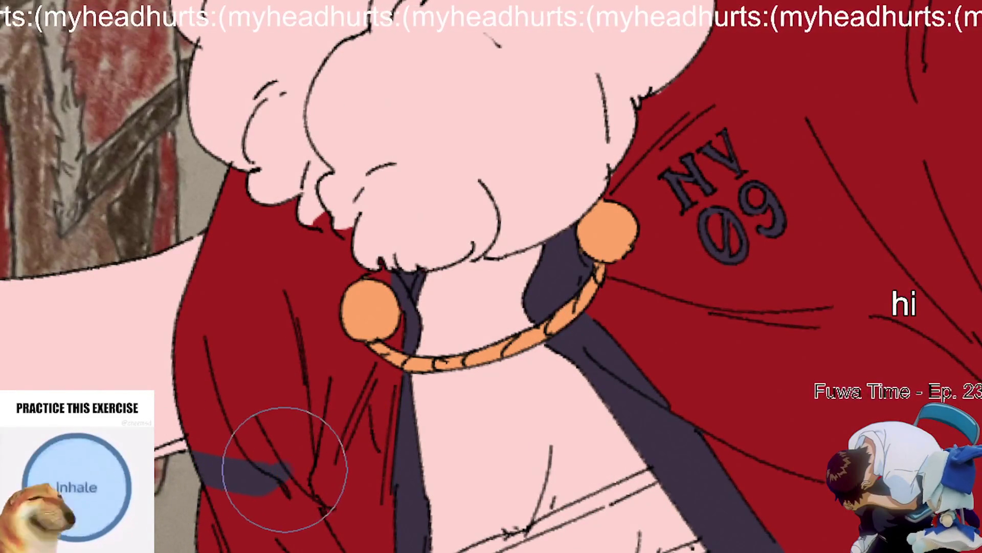
scroll(385, 358, "down", 2)
scroll(362, 358, "up", 3)
scroll(354, 386, "up", 1)
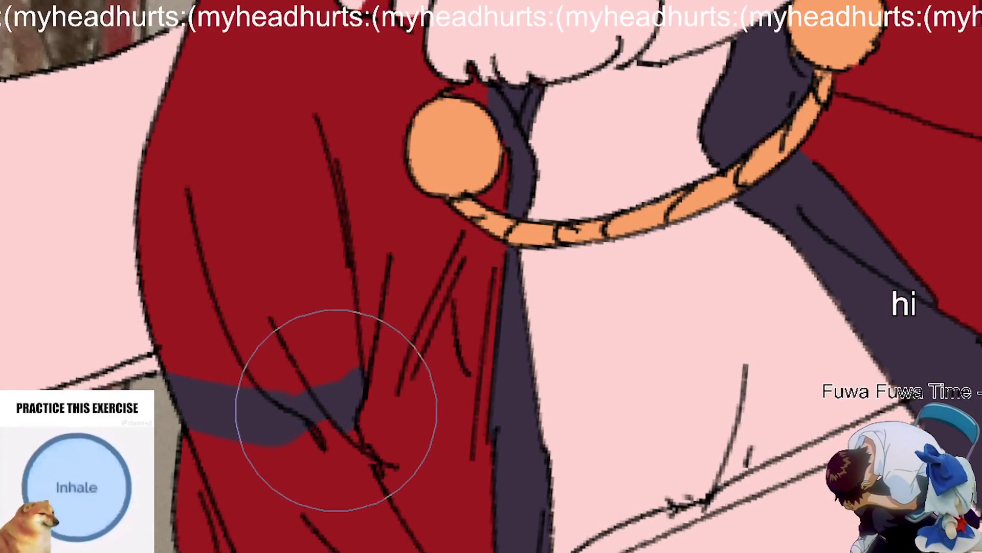
scroll(373, 455, "down", 1)
scroll(365, 463, "down", 1)
scroll(279, 455, "up", 2)
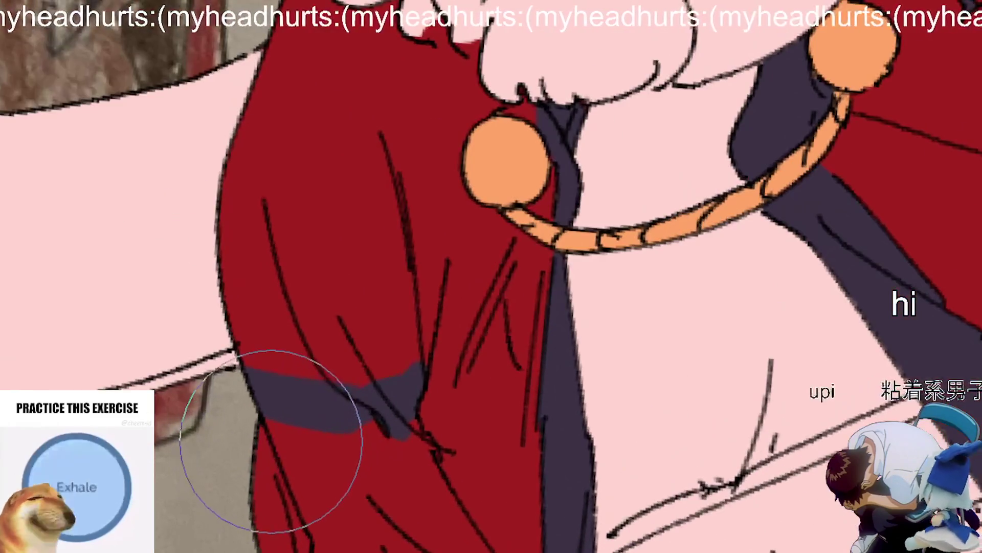
scroll(532, 394, "down", 1)
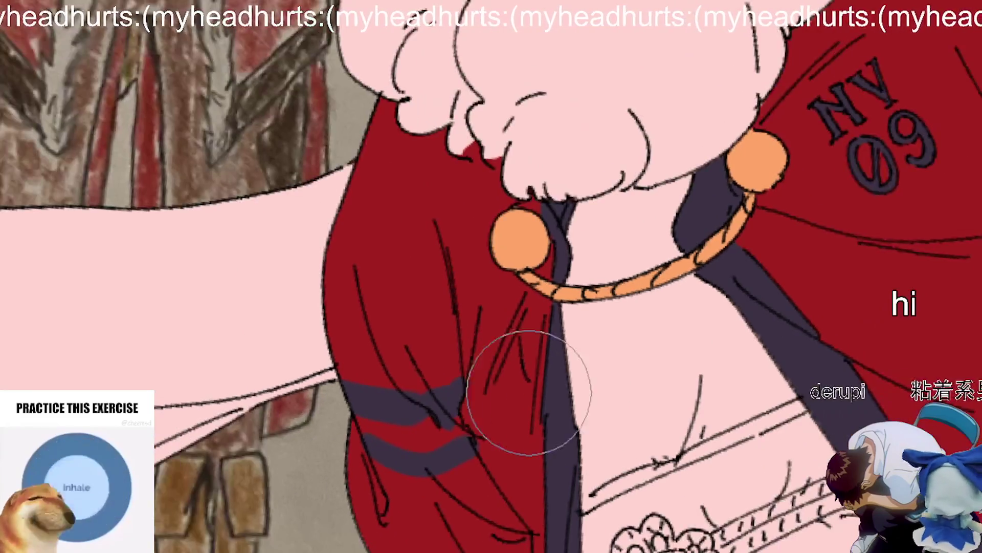
scroll(401, 417, "up", 2)
scroll(486, 363, "down", 2)
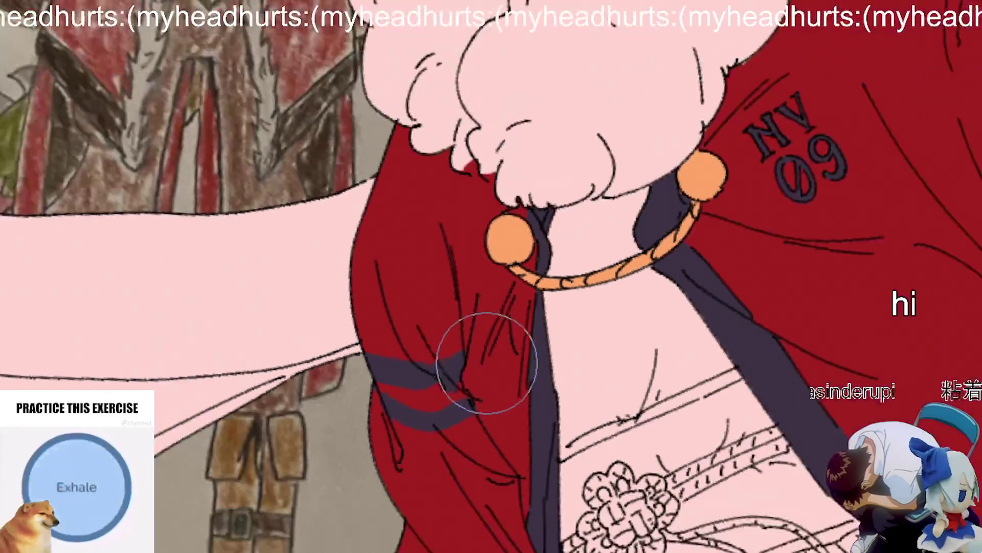
scroll(486, 364, "down", 3)
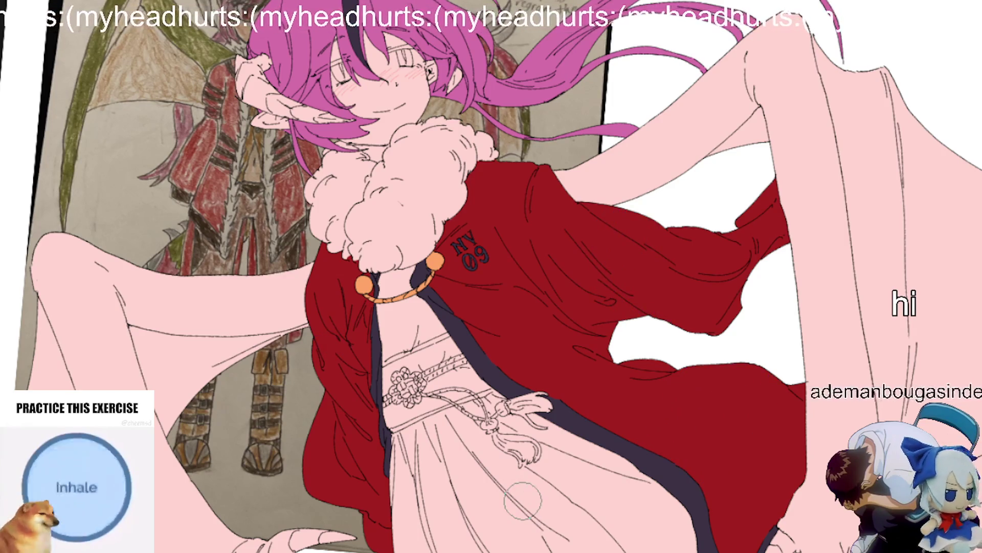
scroll(522, 500, "down", 3)
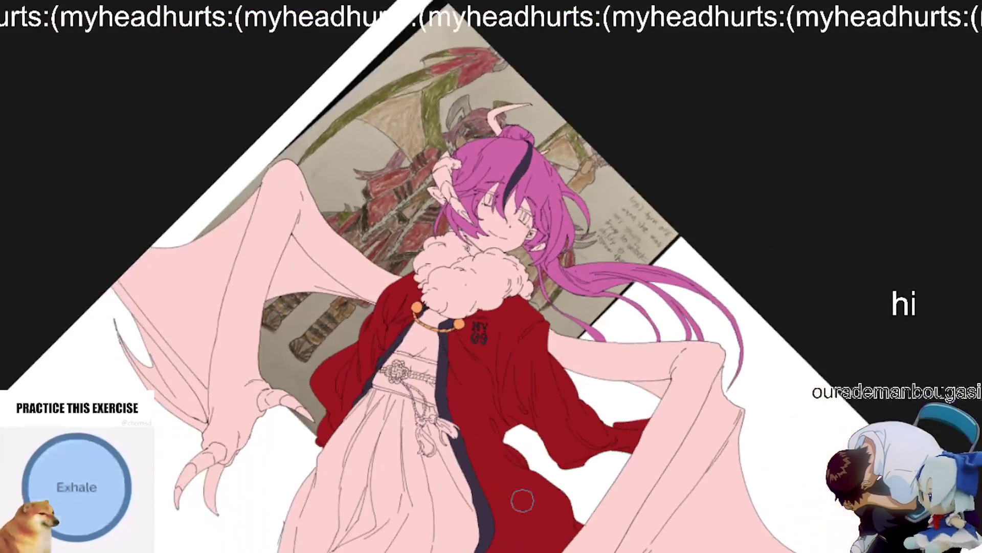
scroll(521, 500, "up", 6)
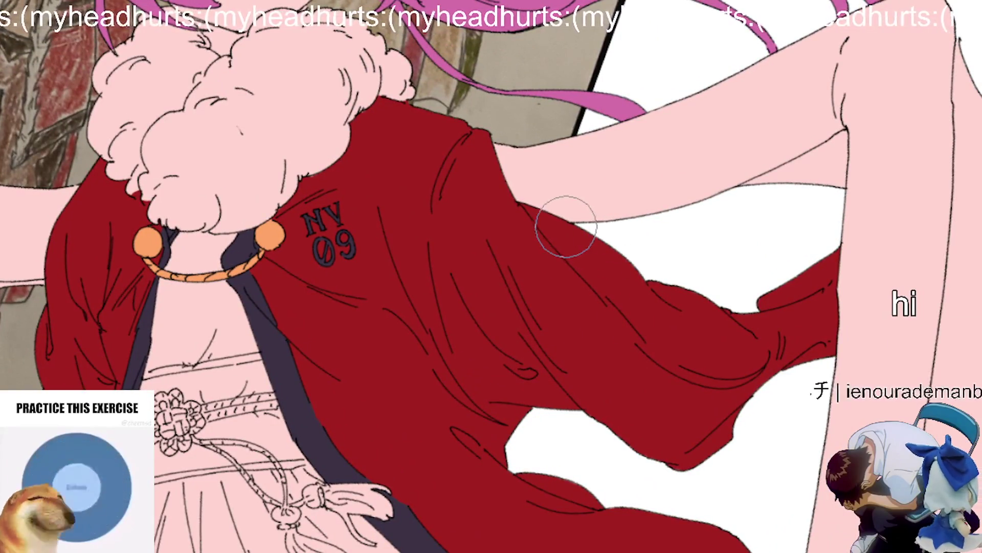
left_click_drag(592, 274, 581, 295)
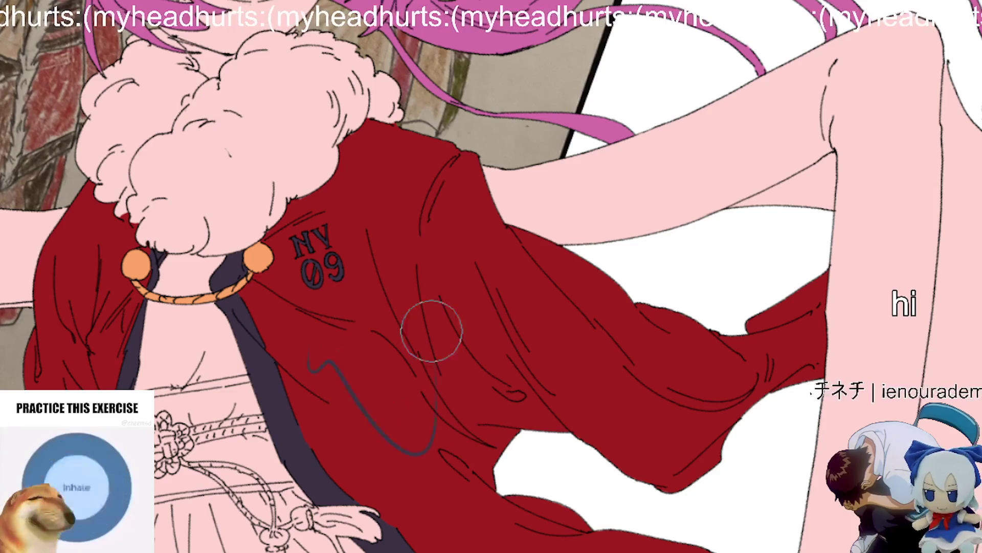
scroll(428, 432, "down", 3)
scroll(614, 353, "down", 3)
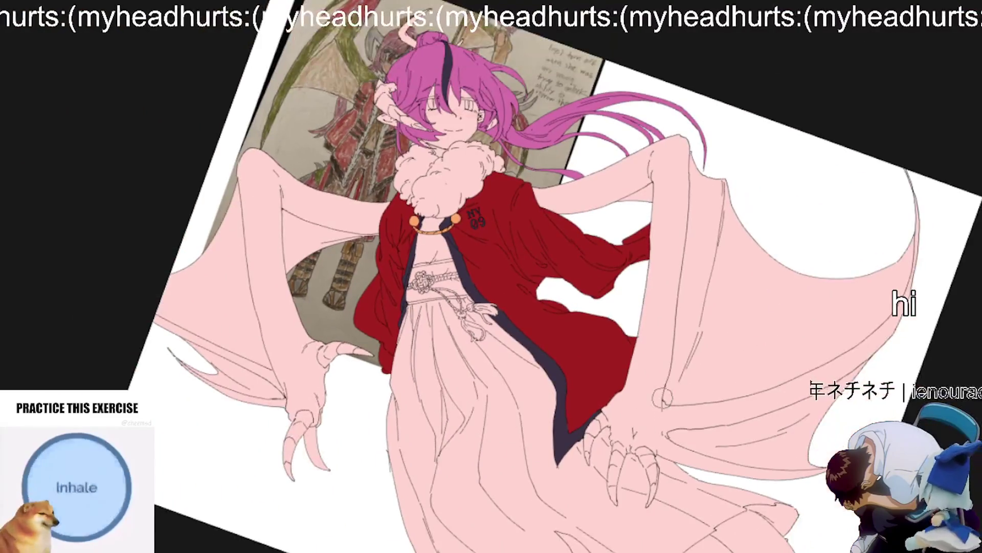
scroll(670, 445, "up", 2)
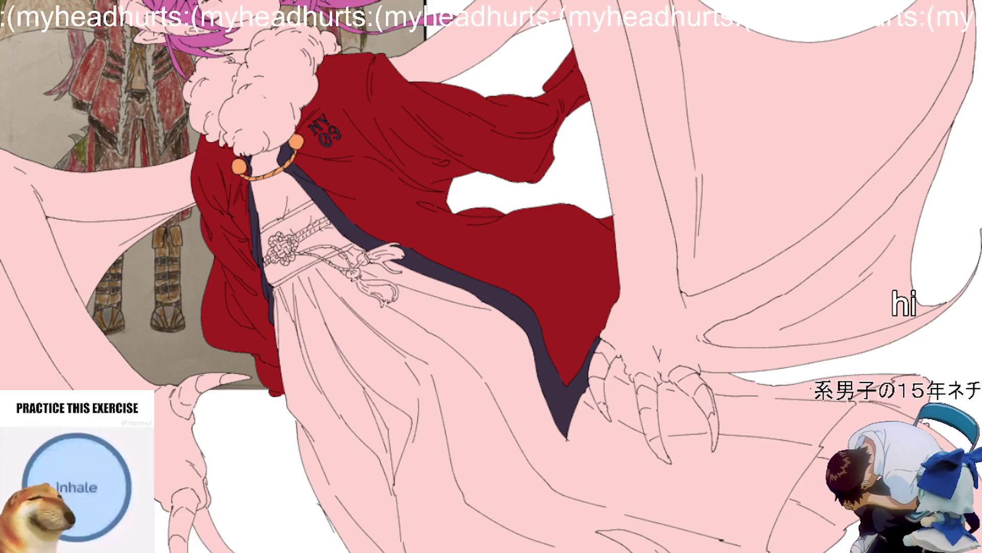
left_click_drag(403, 395, 476, 329)
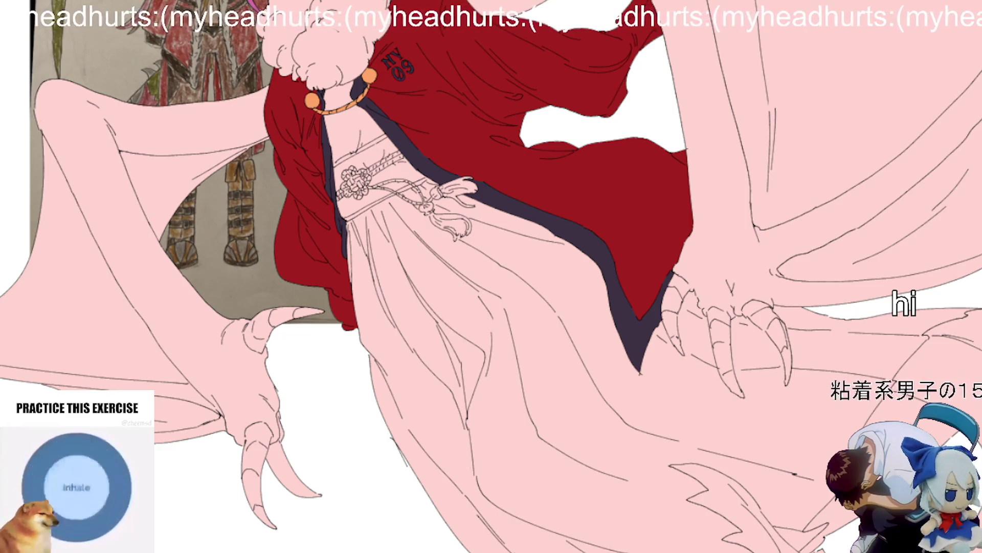
left_click_drag(654, 372, 550, 364)
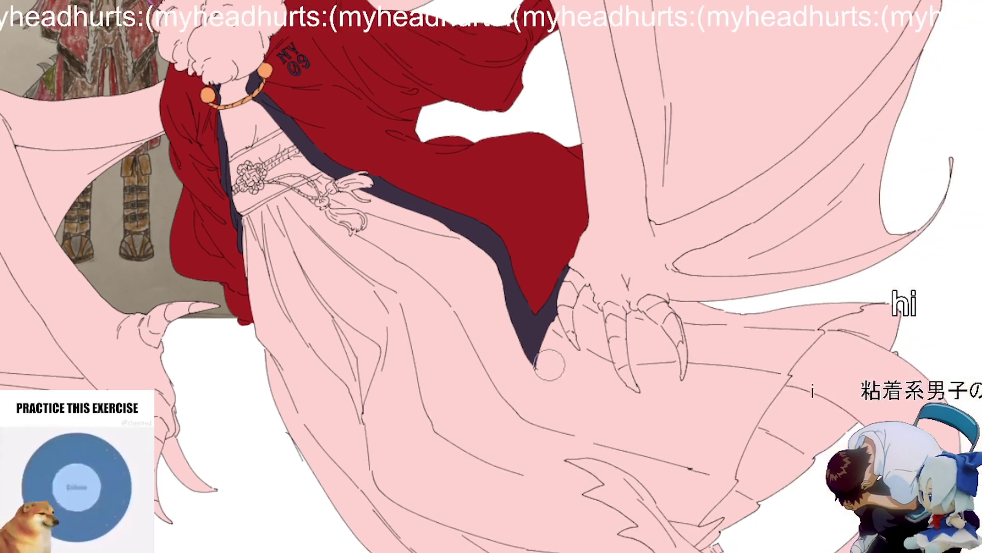
Step: Zoom around the canvas and pan over to the robe and claws beneath the wing
scroll(350, 155, "up", 5)
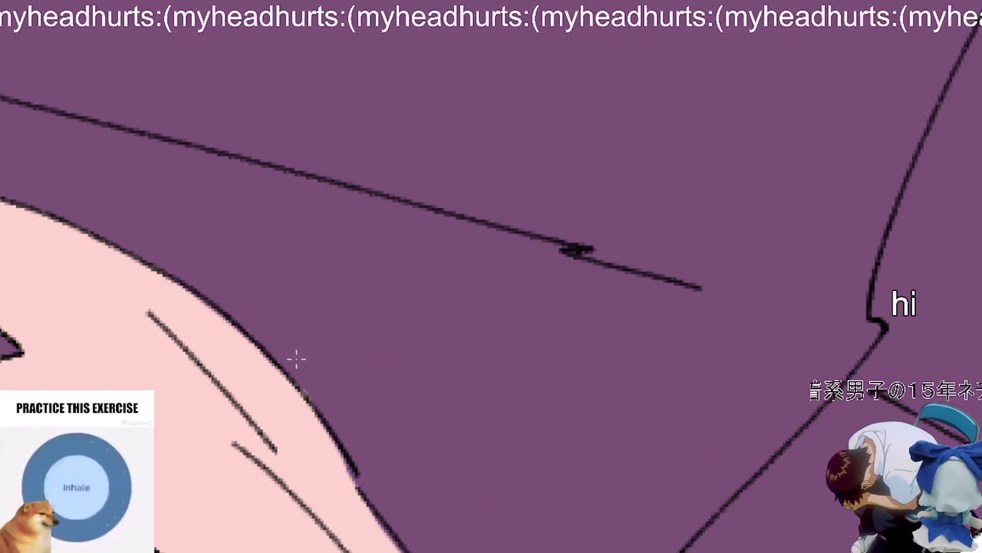
scroll(323, 379, "down", 8)
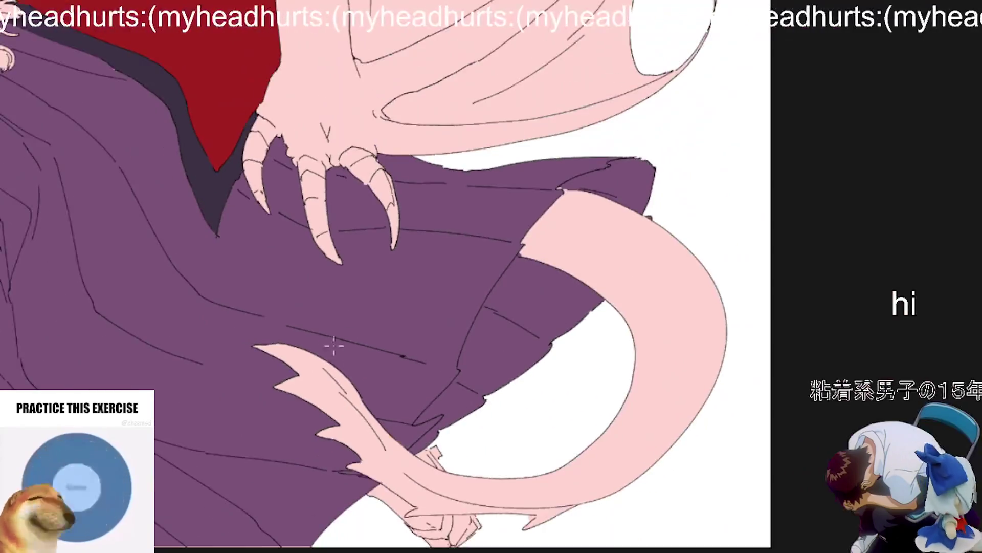
scroll(679, 341, "up", 8)
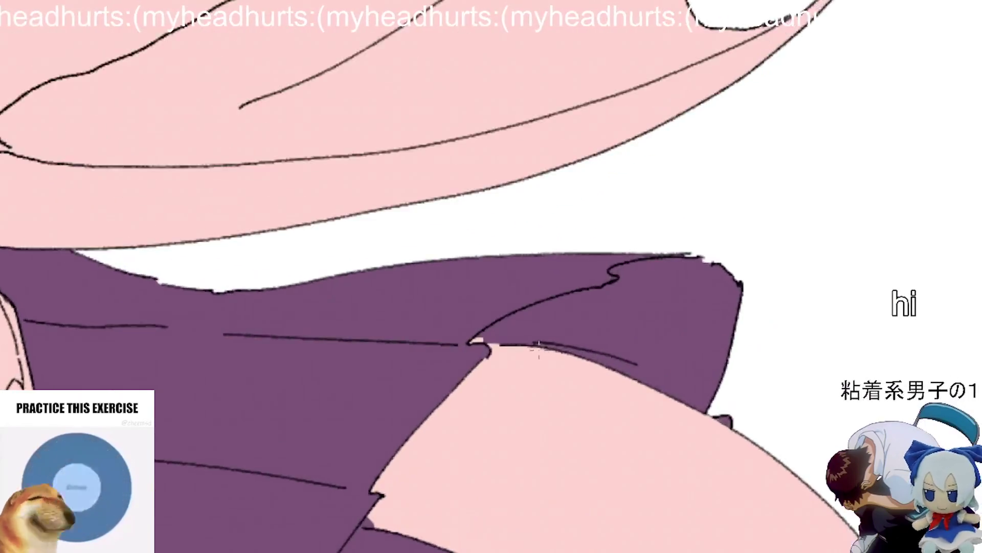
scroll(603, 309, "down", 5)
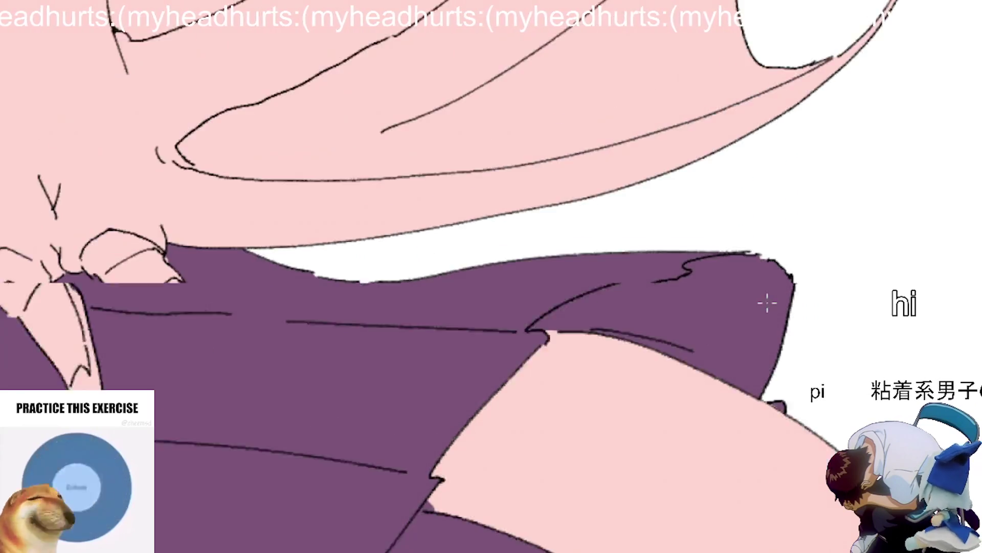
mouse_move(314, 368)
left_mouse_down()
mouse_move(449, 476)
mouse_move(567, 536)
left_mouse_up()
Step: Cover the blocky pink patch beside the tassel with purple
scroll(337, 333, "up", 6)
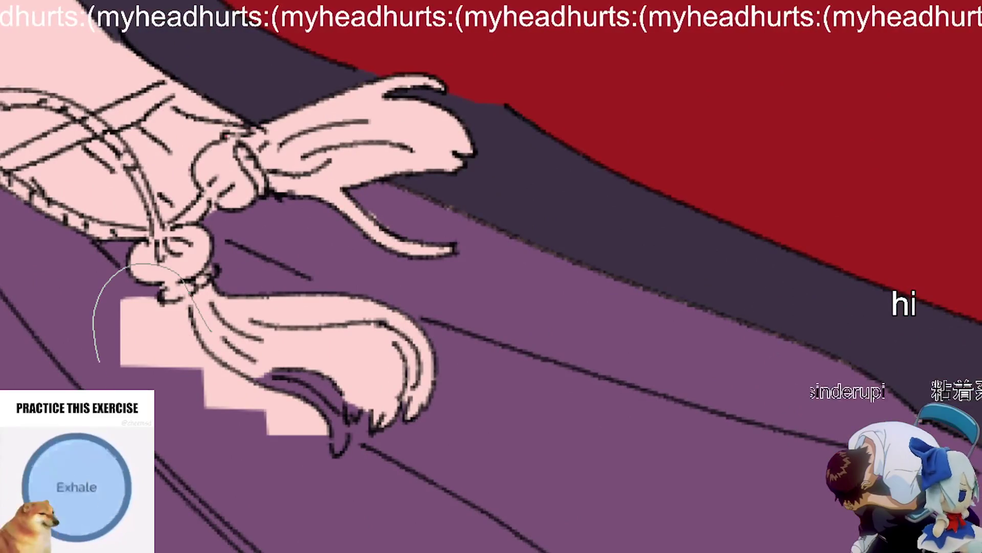
scroll(292, 373, "up", 1)
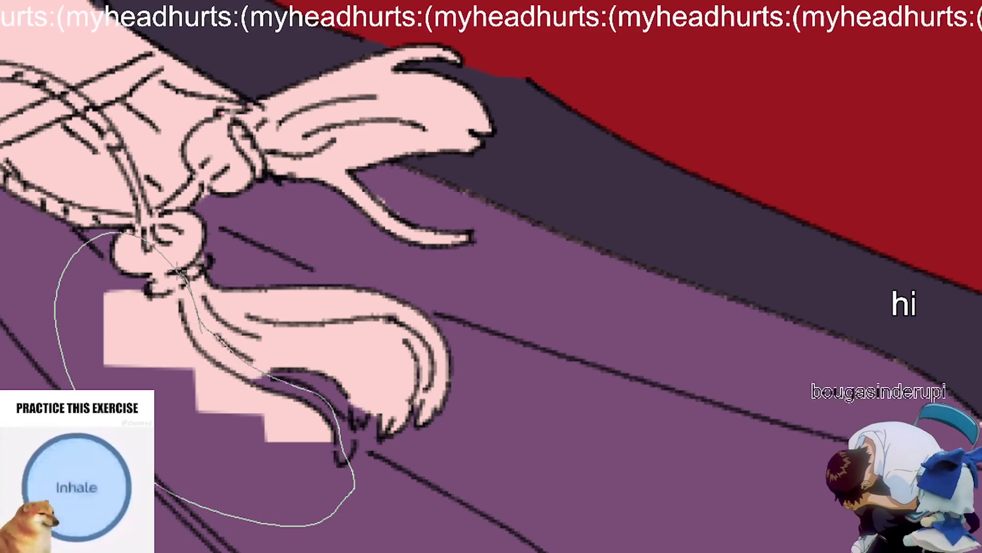
scroll(202, 299, "up", 2)
mouse_move(170, 304)
left_mouse_down()
mouse_move(167, 294)
mouse_move(165, 311)
left_mouse_up()
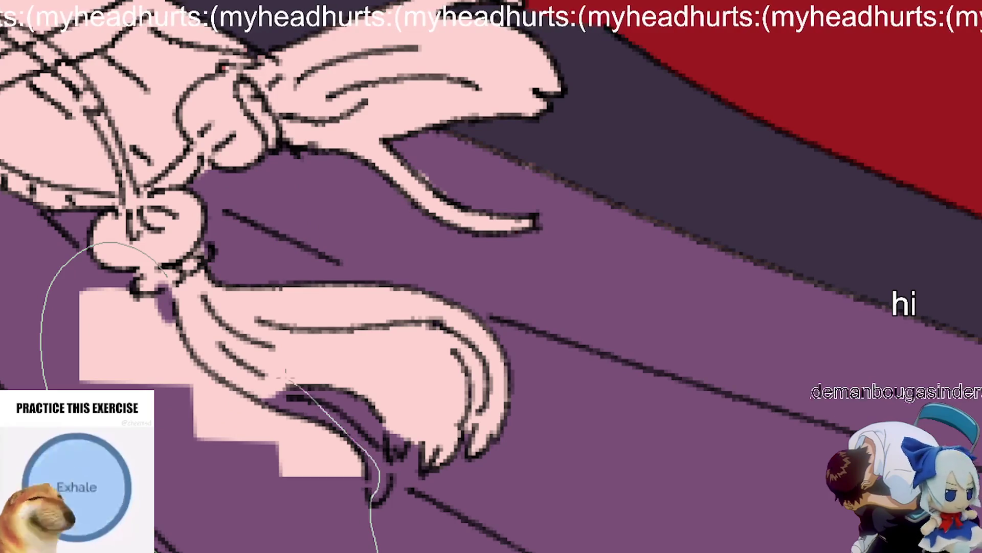
left_click_drag(292, 381, 428, 225)
Step: Repaint the lower tassel tip in pink
scroll(333, 385, "up", 2)
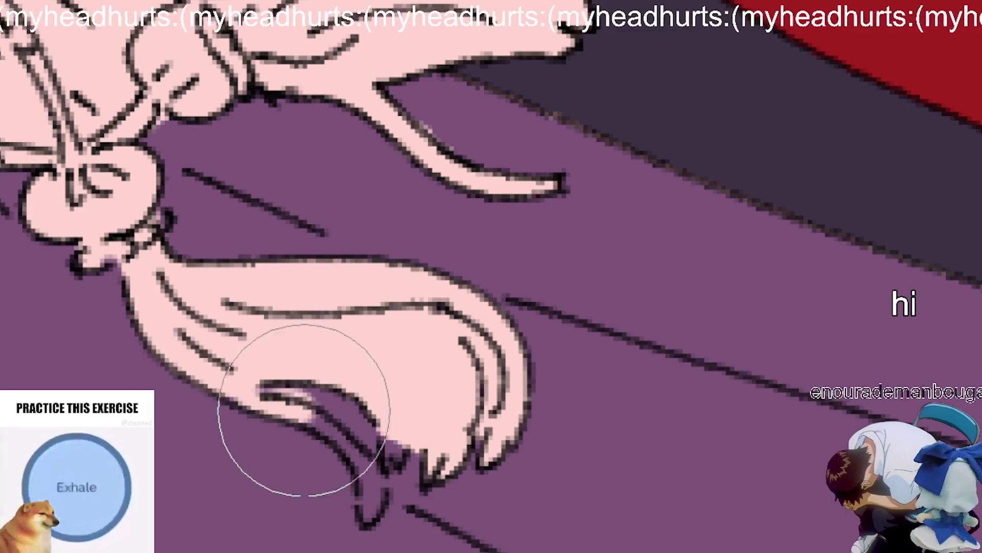
mouse_move(235, 390)
left_mouse_down()
mouse_move(351, 454)
mouse_move(369, 493)
mouse_move(379, 479)
left_mouse_up()
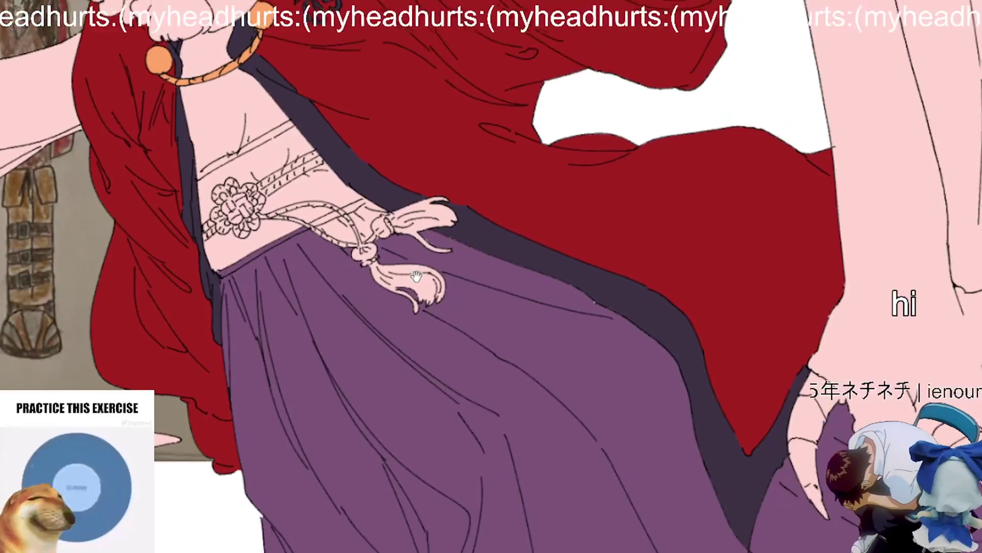
scroll(377, 335, "up", 5)
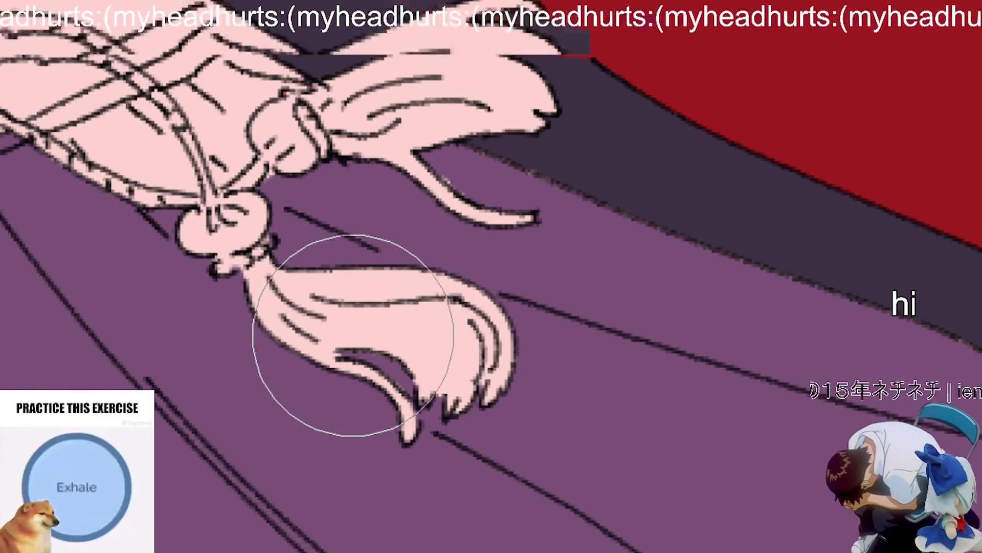
Step: Shrink the brush and zoom in on the bow knot and its cord
key("bracketleft")
key("bracketleft")
key("bracketleft")
scroll(355, 358, "up", 5)
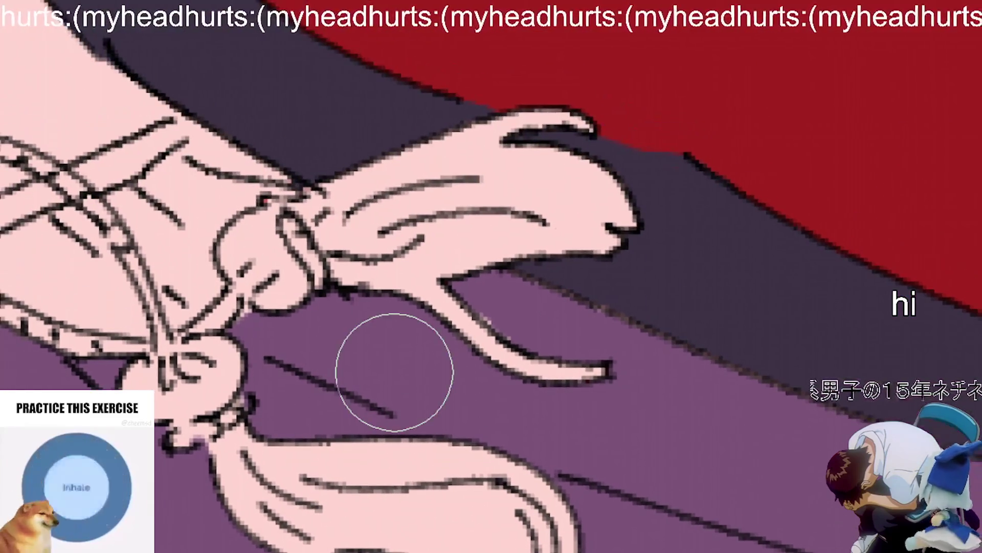
scroll(616, 190, "down", 2)
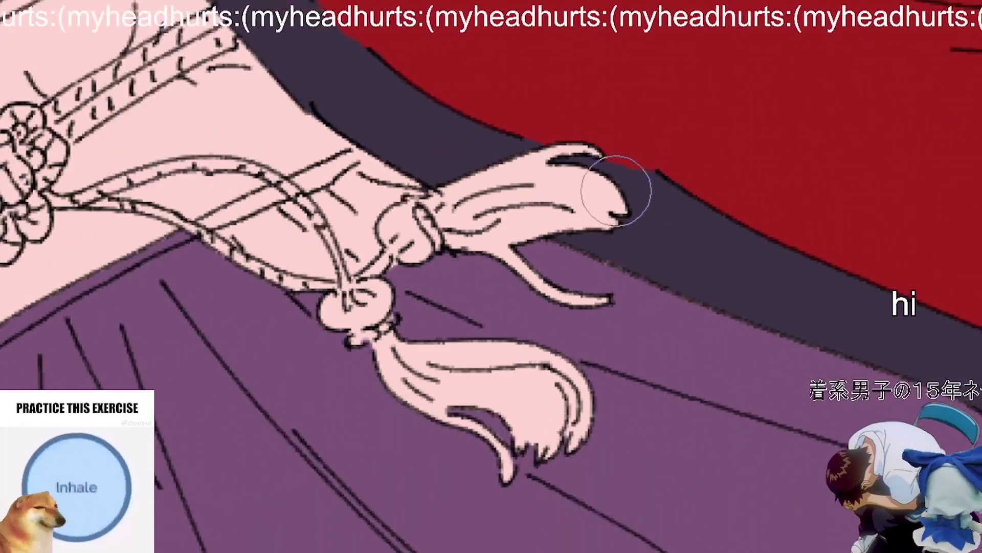
scroll(461, 363, "up", 3)
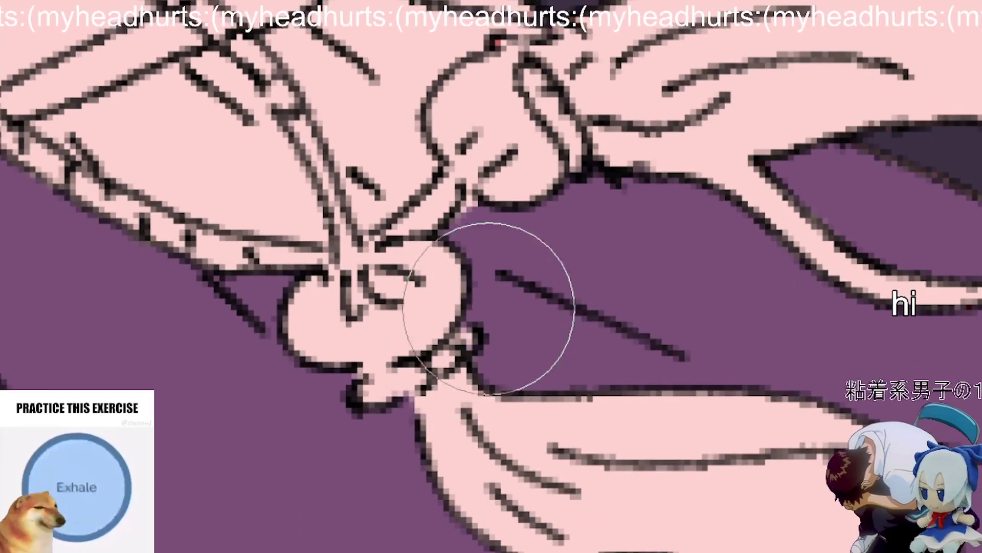
scroll(483, 307, "up", 1)
left_click_drag(525, 287, 476, 426)
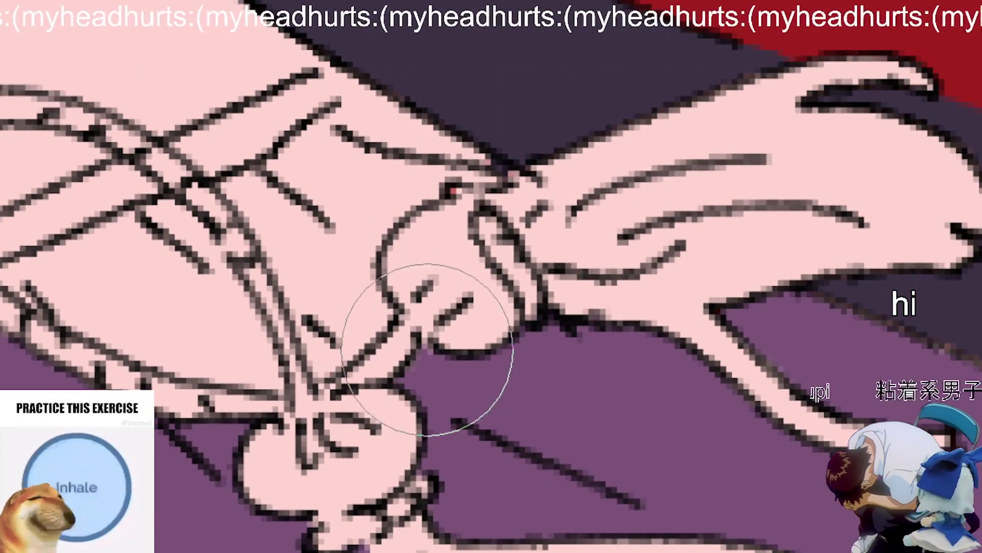
scroll(450, 356, "down", 5)
scroll(471, 373, "up", 4)
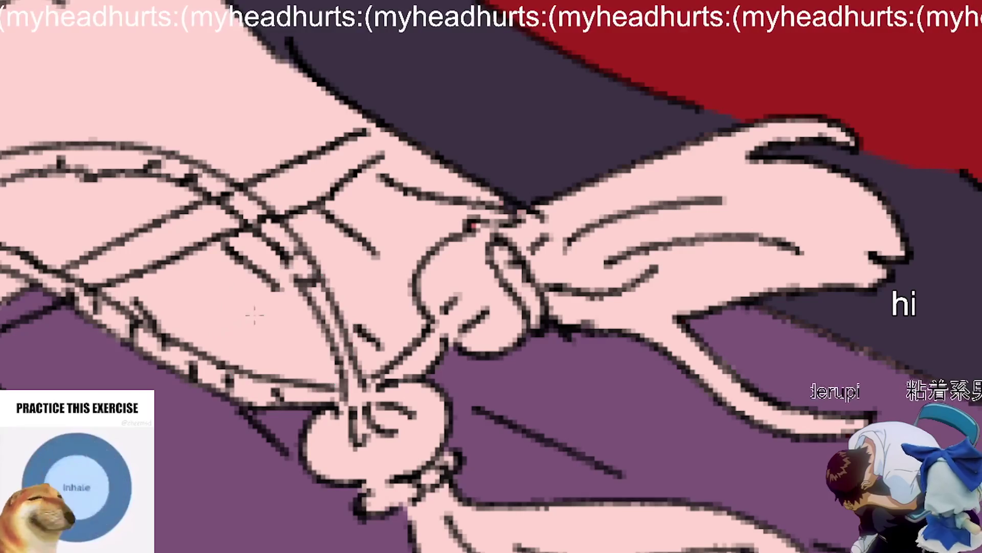
scroll(348, 316, "down", 2)
left_click_drag(256, 330, 348, 389)
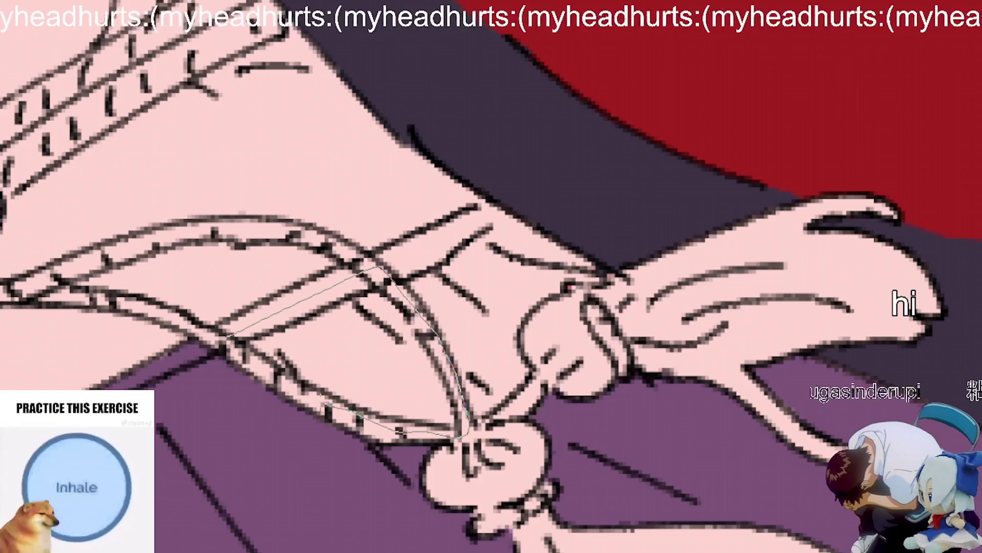
left_click_drag(520, 249, 499, 266)
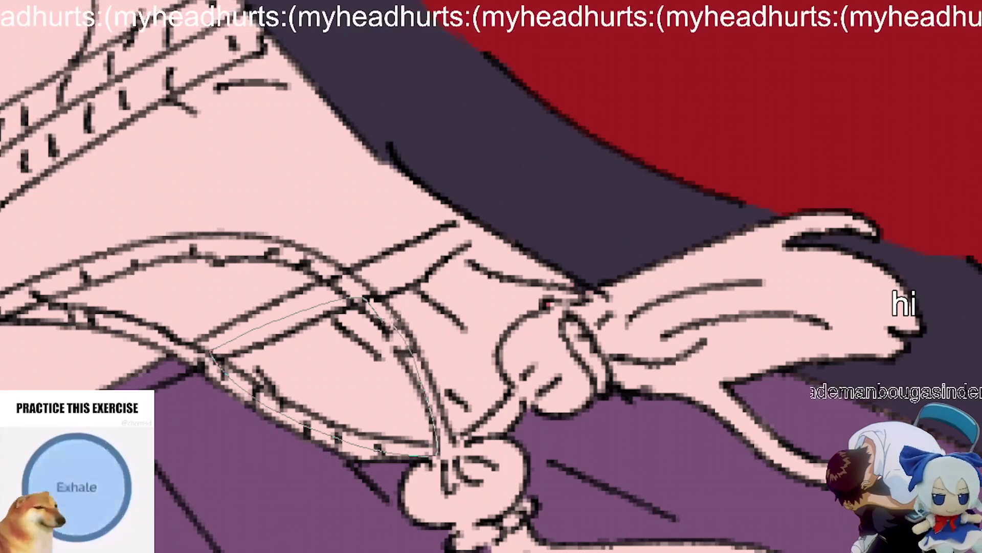
Step: Brush purple beside and under the knot, filling the gap between cord and knot
left_click_drag(378, 333, 404, 372)
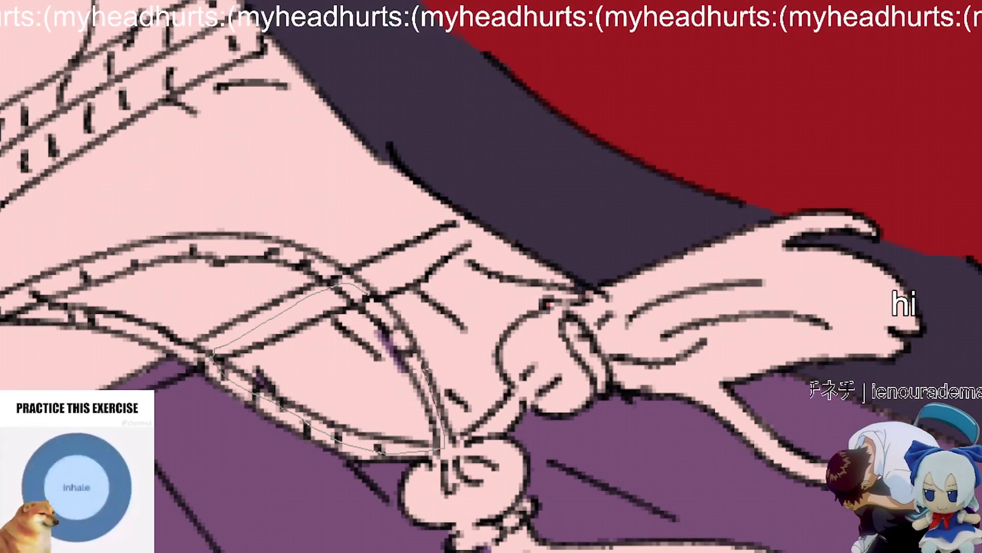
key("ctrl+z")
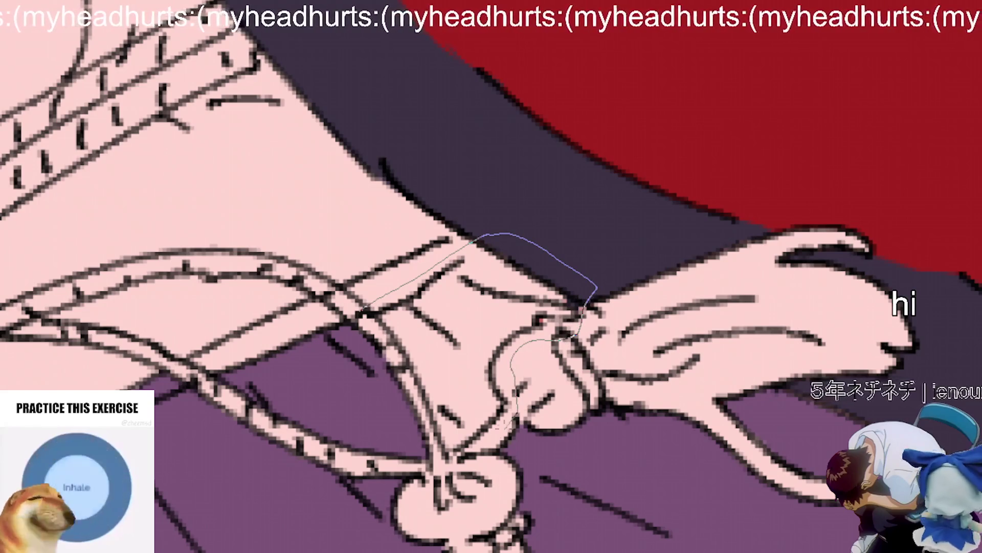
key("ctrl+d")
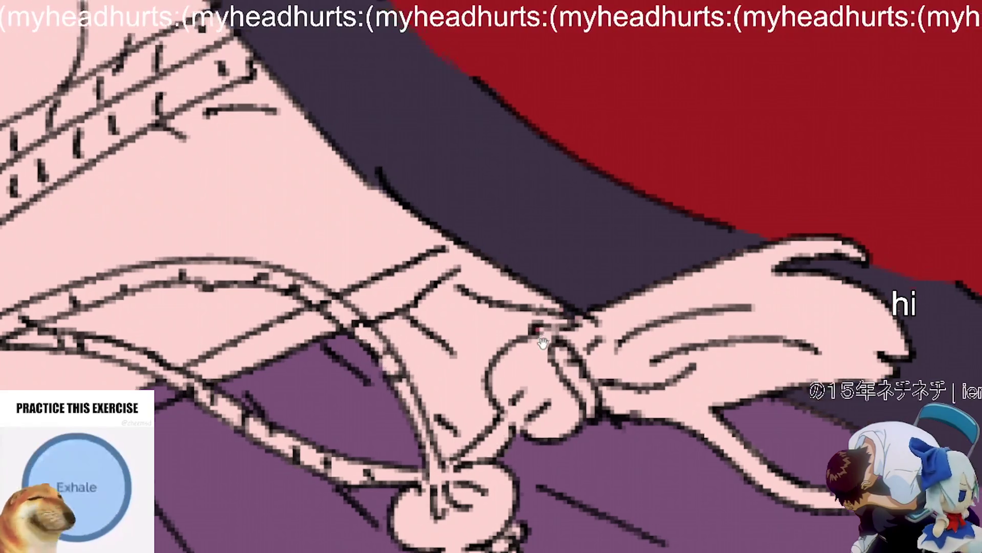
mouse_move(453, 291)
left_mouse_down()
mouse_move(477, 279)
mouse_move(437, 296)
left_mouse_up()
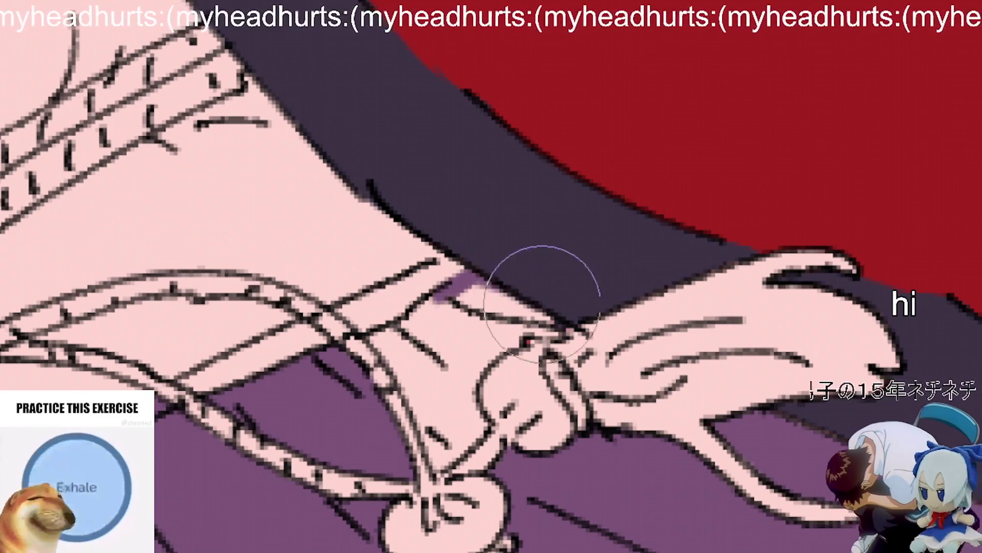
left_click_drag(544, 331, 499, 352)
key("6")
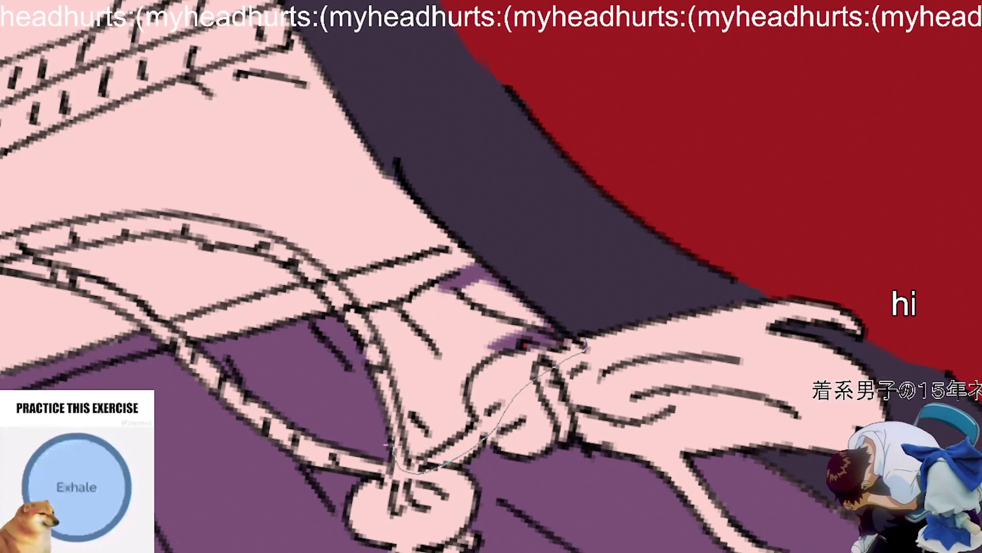
left_click_drag(619, 307, 578, 345)
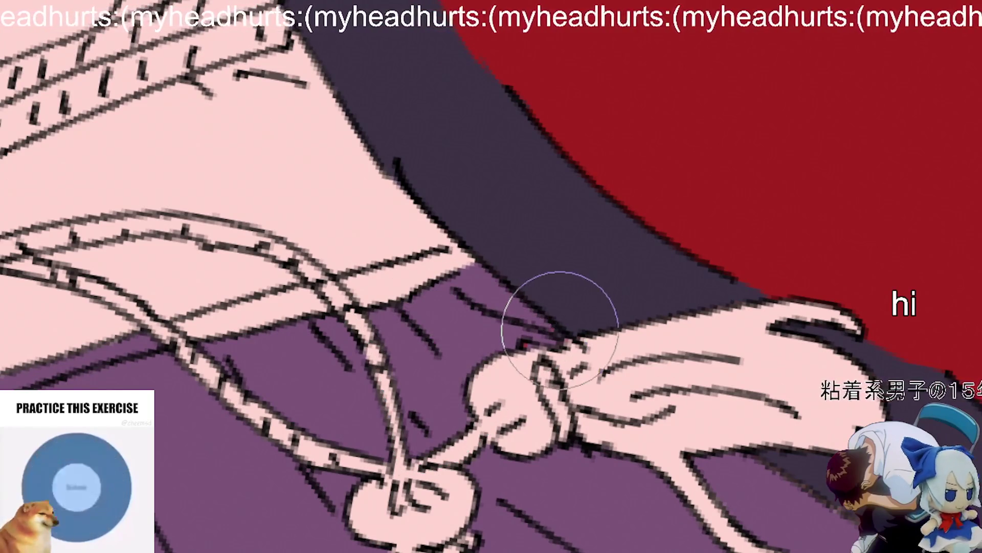
Step: Repaint the sash's lower edge in pink
scroll(559, 329, "down", 5)
scroll(252, 395, "up", 6)
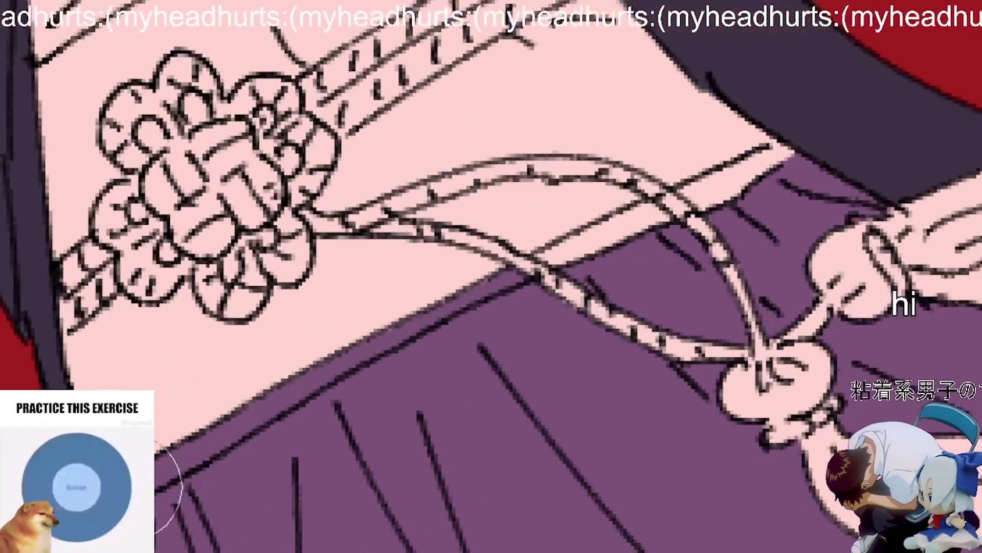
left_click_drag(128, 486, 511, 287)
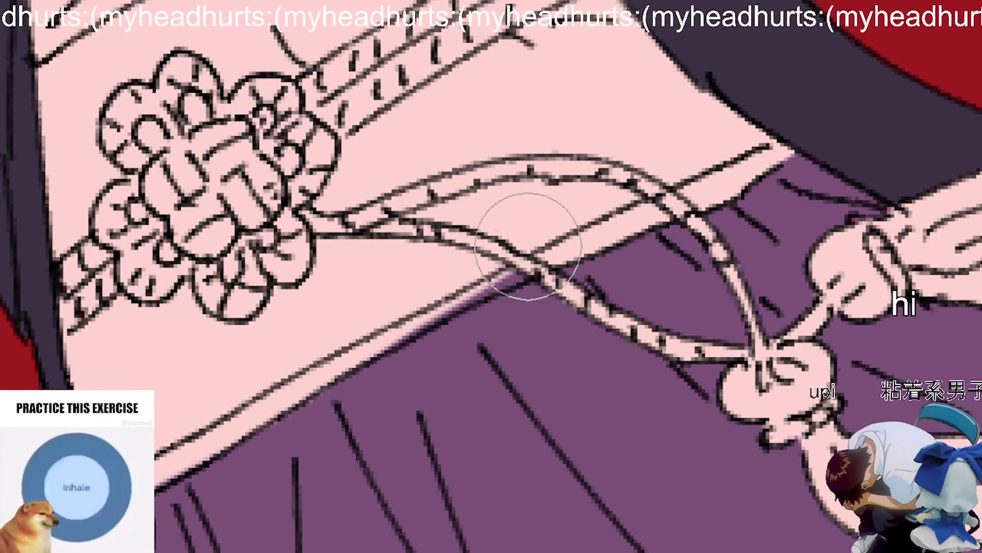
left_click_drag(295, 374, 516, 297)
Step: Zoom out and recentre the whole character in view
scroll(562, 235, "down", 5)
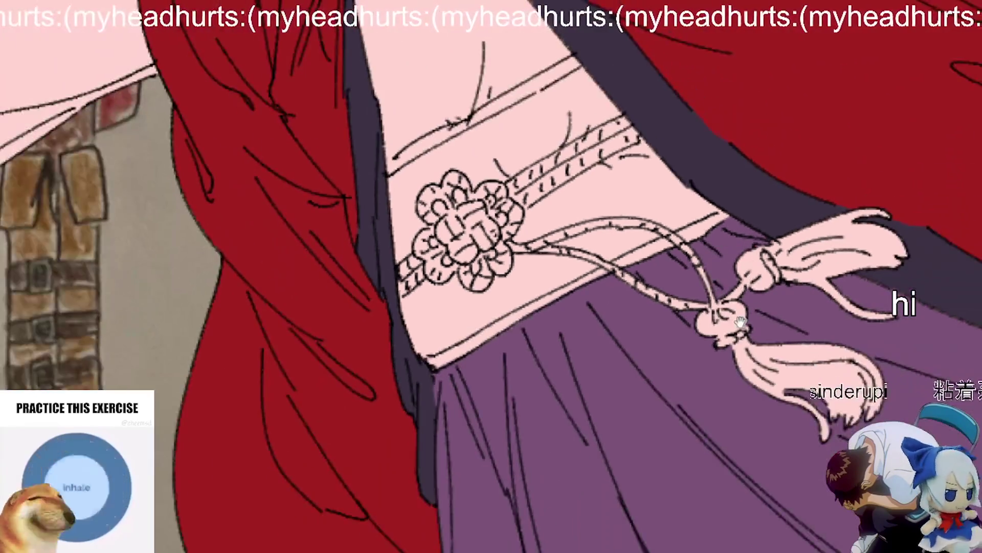
left_click_drag(810, 341, 473, 351)
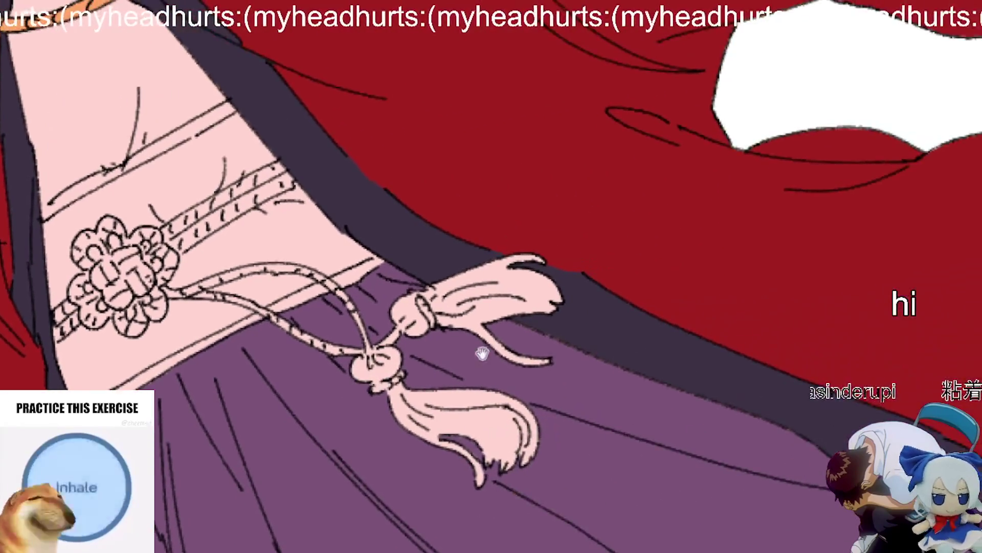
scroll(565, 357, "down", 5)
left_click_drag(692, 285, 636, 338)
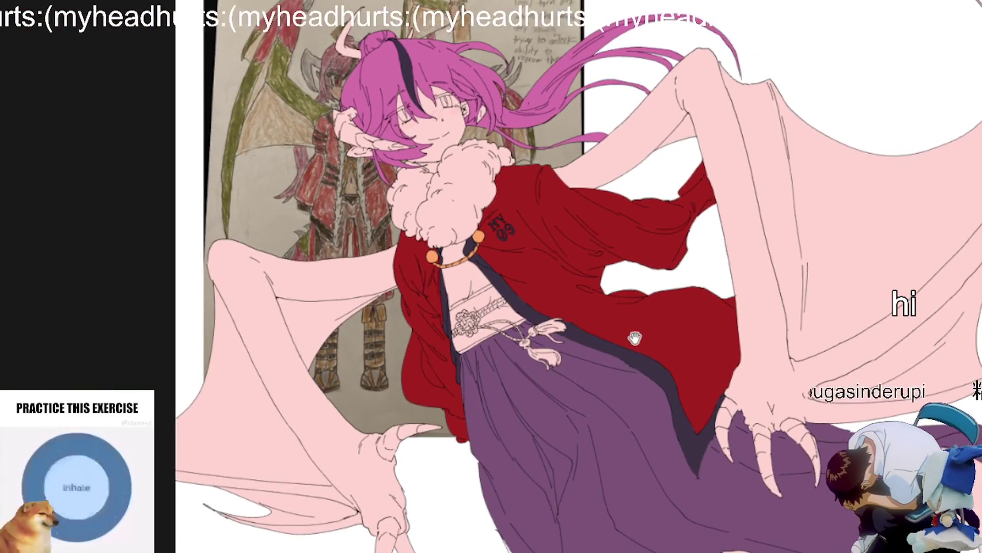
scroll(618, 342, "up", 10)
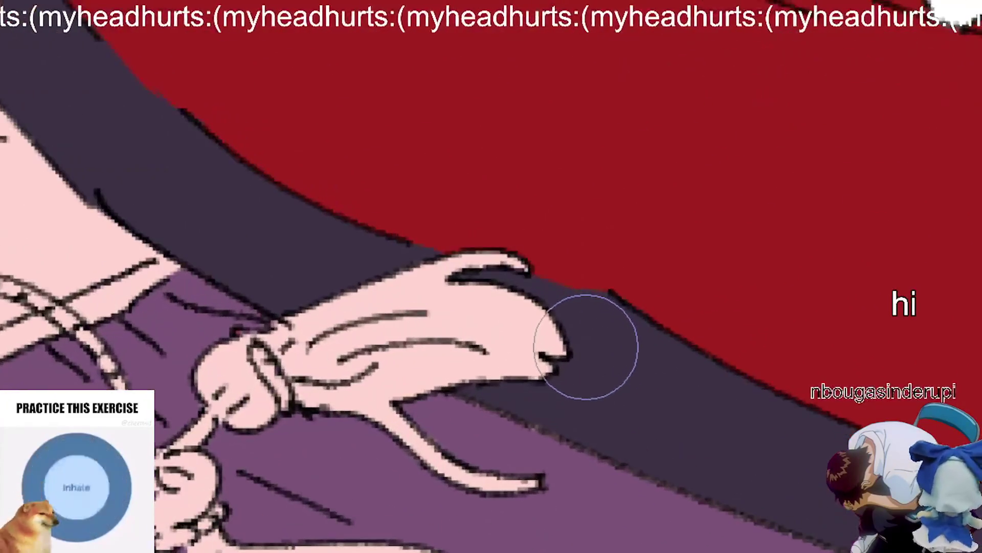
scroll(317, 391, "up", 3)
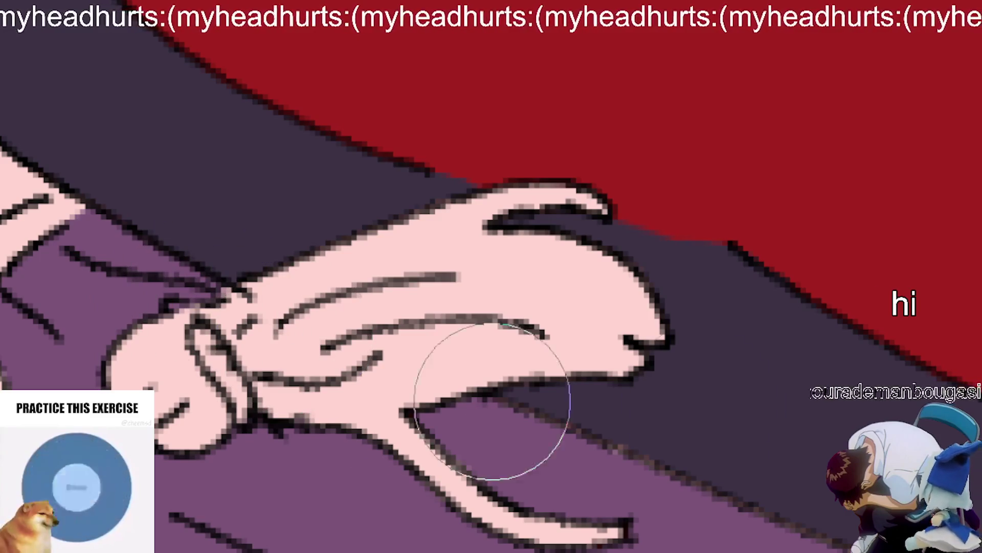
right_click(201, 319)
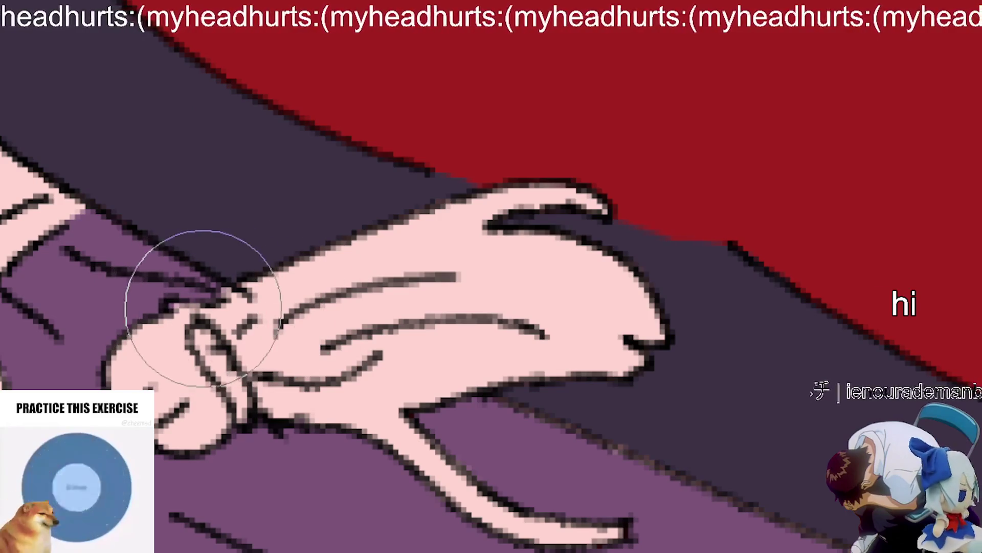
scroll(321, 405, "down", 6)
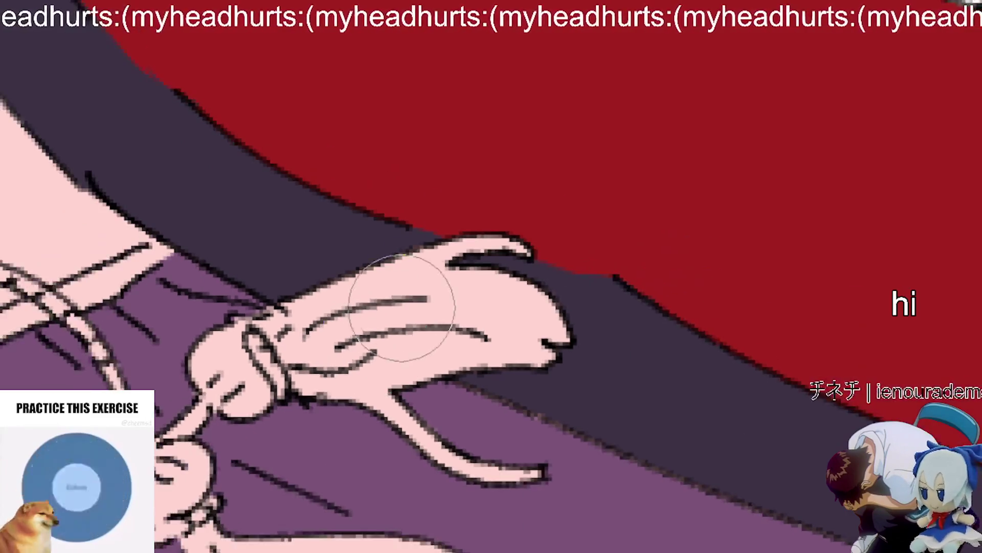
scroll(449, 252, "down", 5)
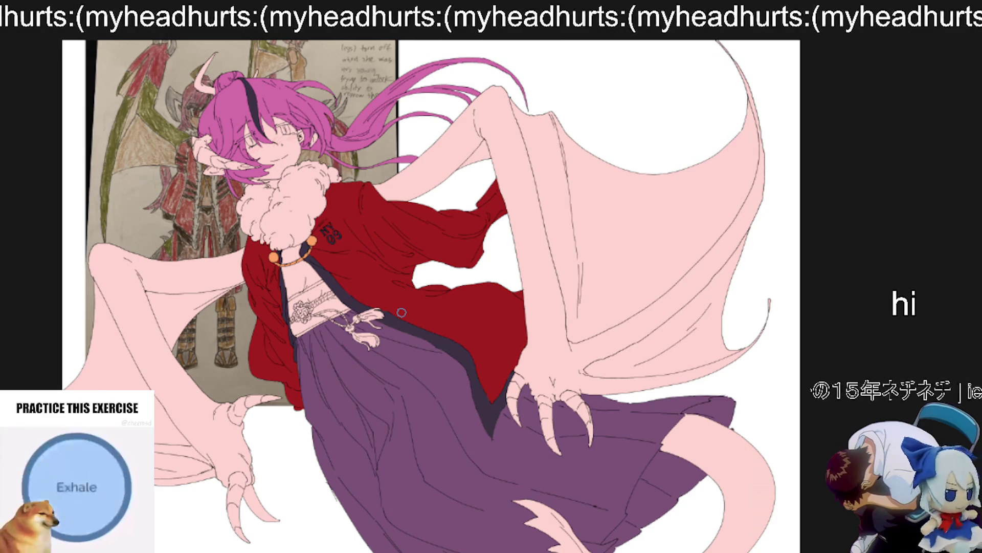
Step: Zoom in and out repeatedly to inspect the gaps along the fur collar's edge
scroll(401, 311, "up", 6)
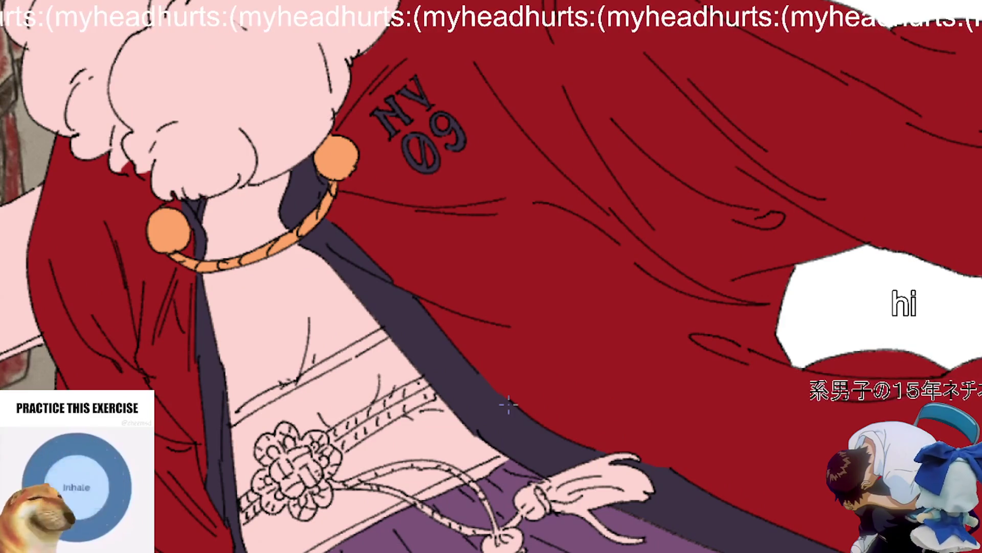
scroll(142, 175, "up", 6)
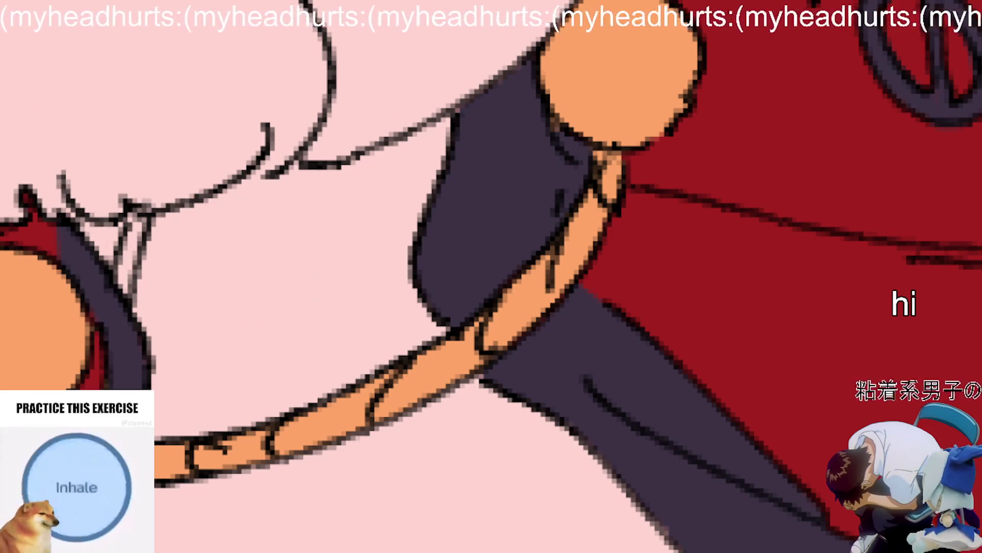
scroll(279, 340, "down", 3)
scroll(213, 296, "up", 5)
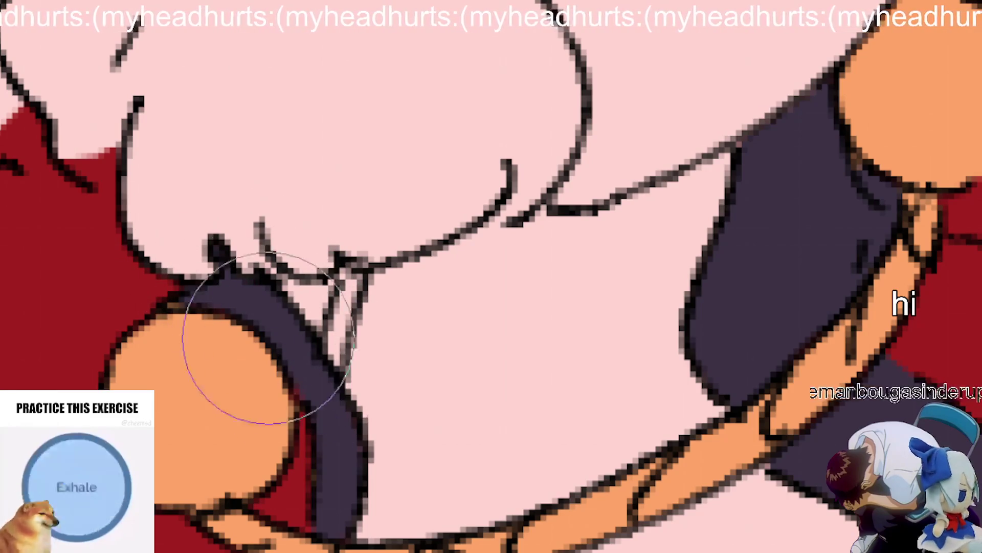
scroll(319, 406, "down", 5)
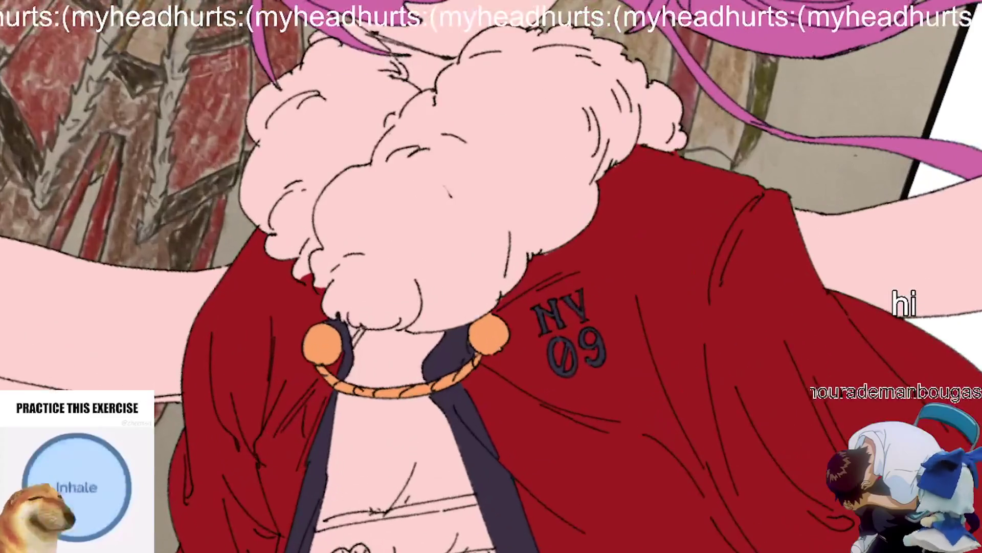
scroll(326, 300, "up", 5)
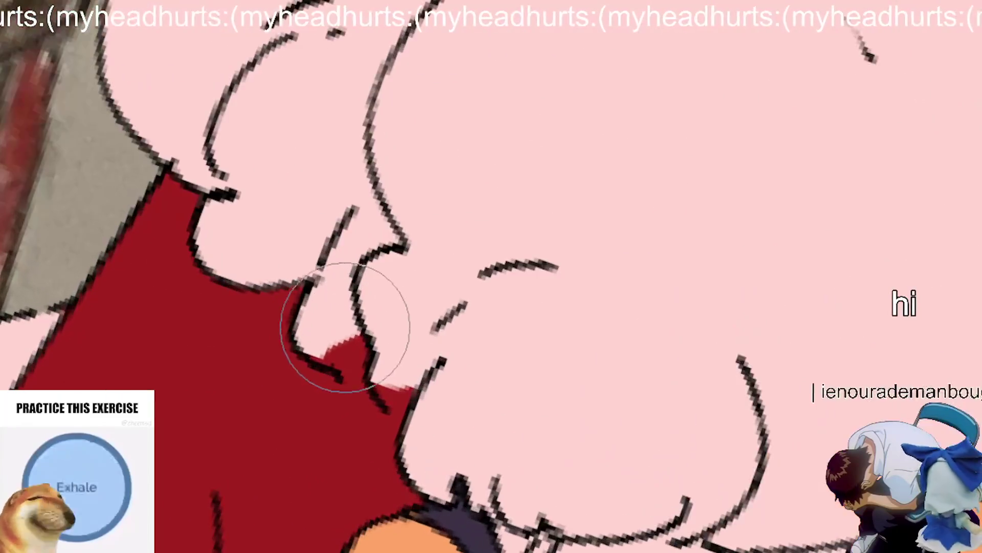
scroll(389, 353, "up", 2)
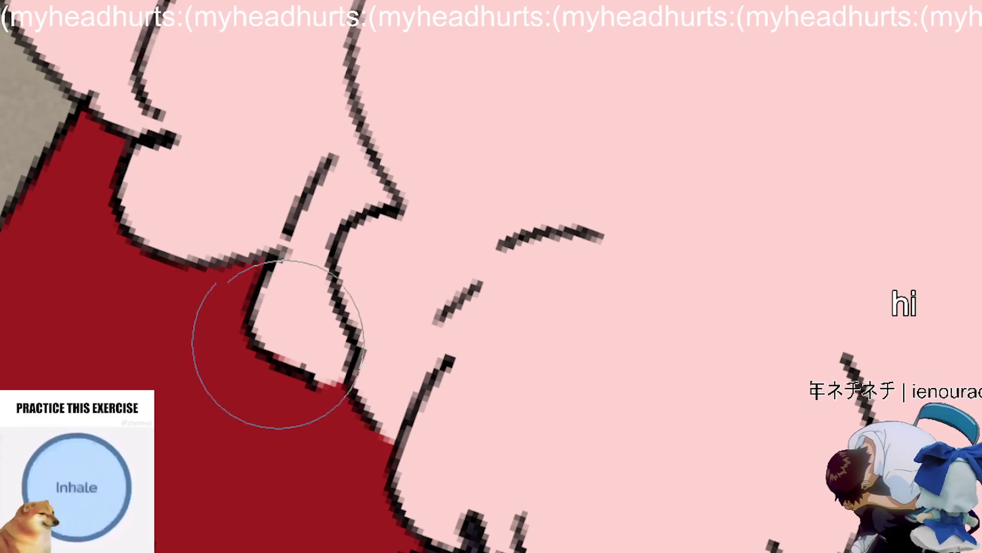
scroll(379, 287, "down", 2)
scroll(448, 251, "down", 5)
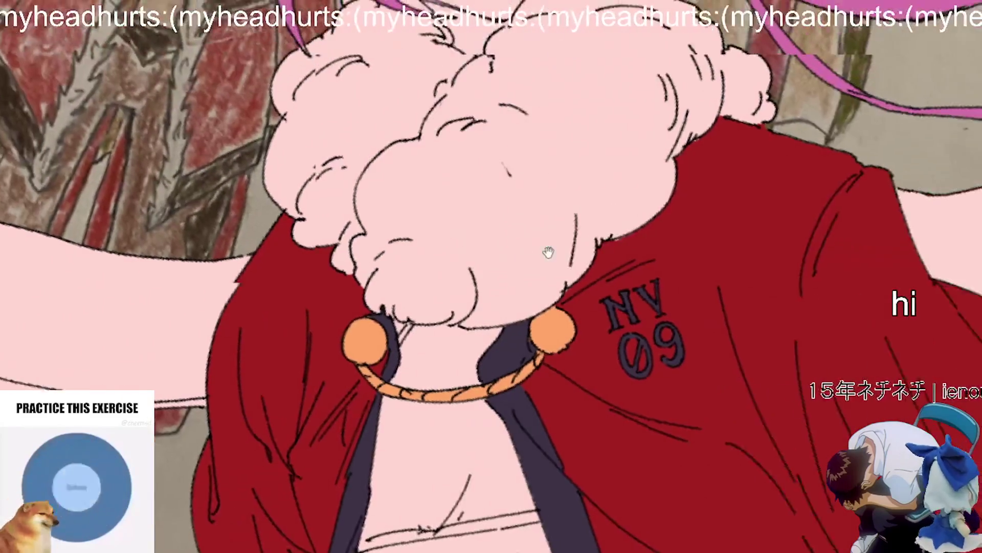
scroll(609, 235, "up", 3)
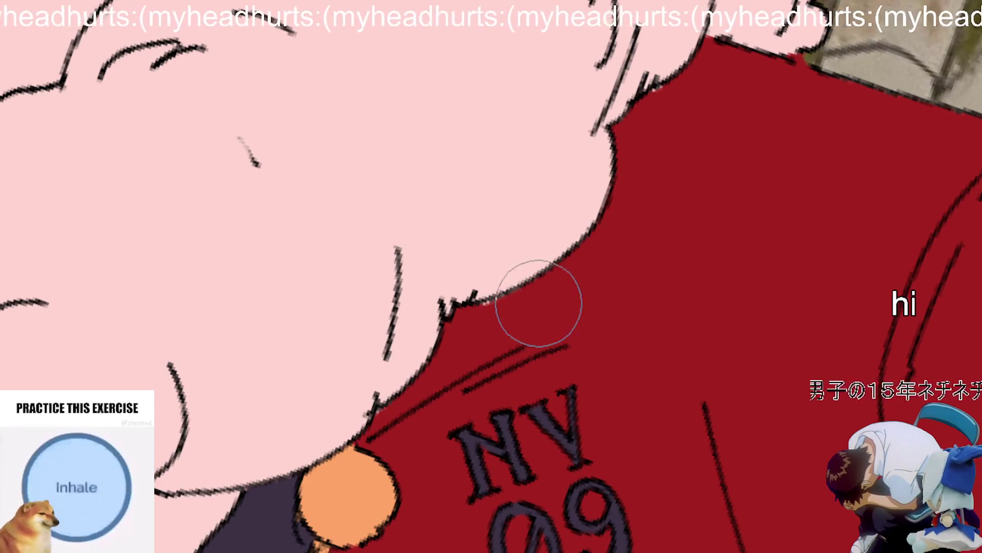
scroll(532, 307, "up", 2)
scroll(285, 476, "up", 2)
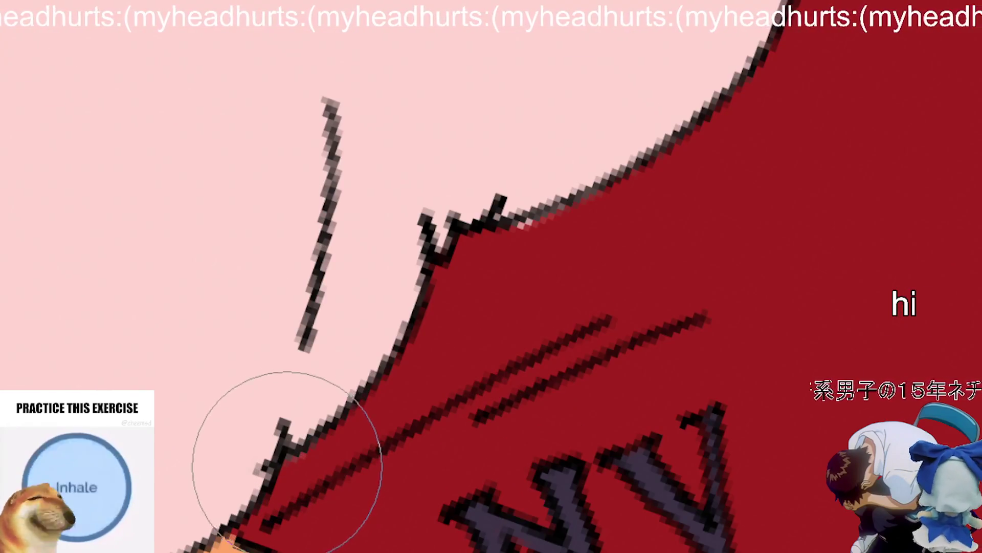
scroll(512, 307, "up", 1)
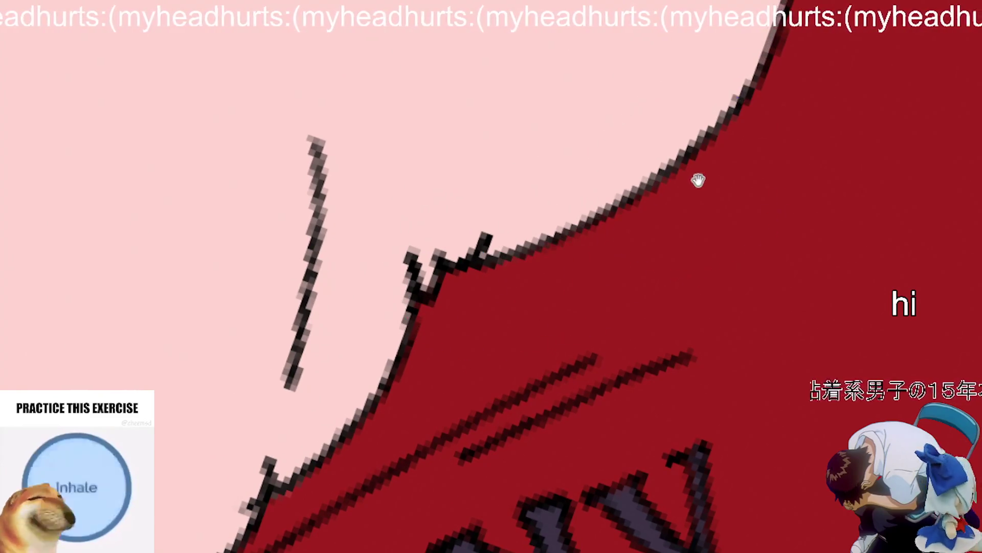
scroll(578, 296, "down", 3)
scroll(649, 114, "up", 2)
scroll(565, 281, "up", 2)
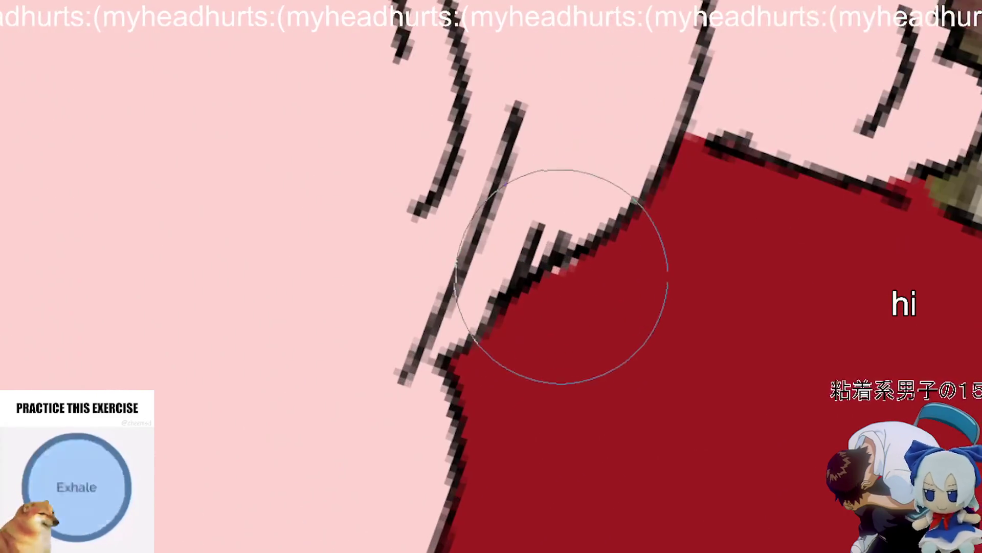
scroll(665, 271, "down", 3)
scroll(520, 340, "up", 3)
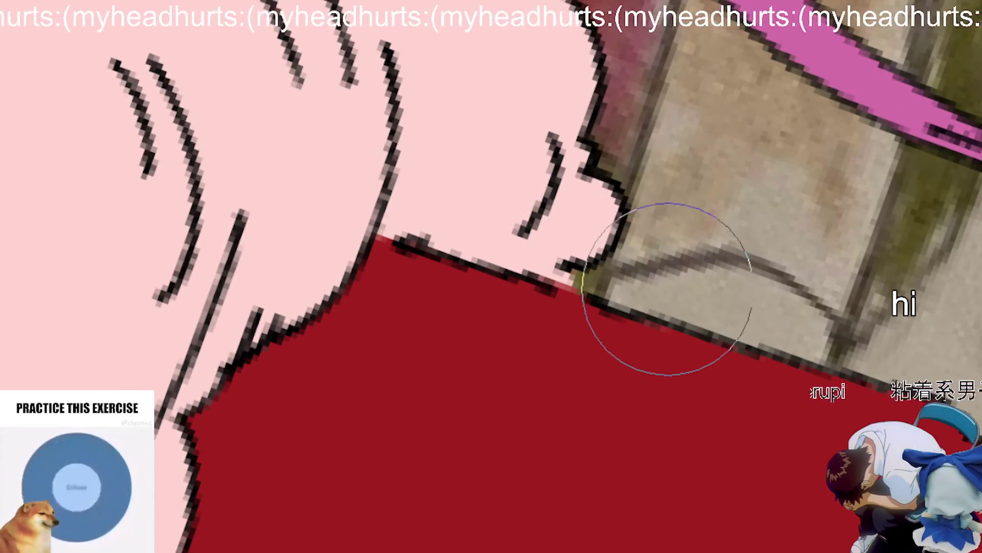
scroll(724, 252, "down", 5)
scroll(644, 268, "up", 2)
scroll(645, 269, "down", 3)
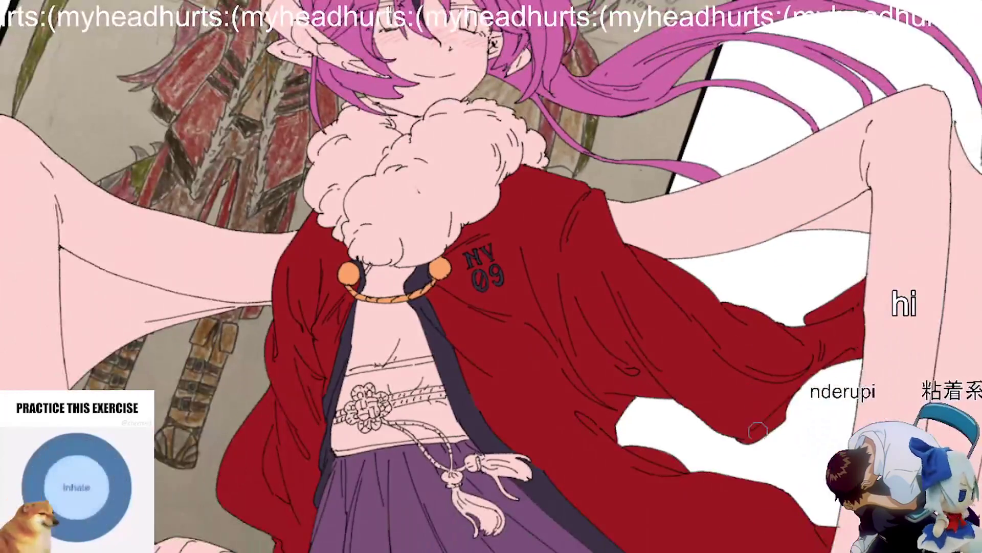
Step: Rotate the view clockwise and pan across both sides of the collar
mouse_move(645, 268)
left_mouse_down()
mouse_move(689, 248)
mouse_move(783, 276)
mouse_move(655, 366)
left_mouse_up()
scroll(628, 379, "up", 2)
scroll(406, 362, "up", 3)
scroll(465, 209, "up", 1)
mouse_move(465, 345)
left_mouse_down()
mouse_move(549, 397)
mouse_move(593, 441)
left_mouse_up()
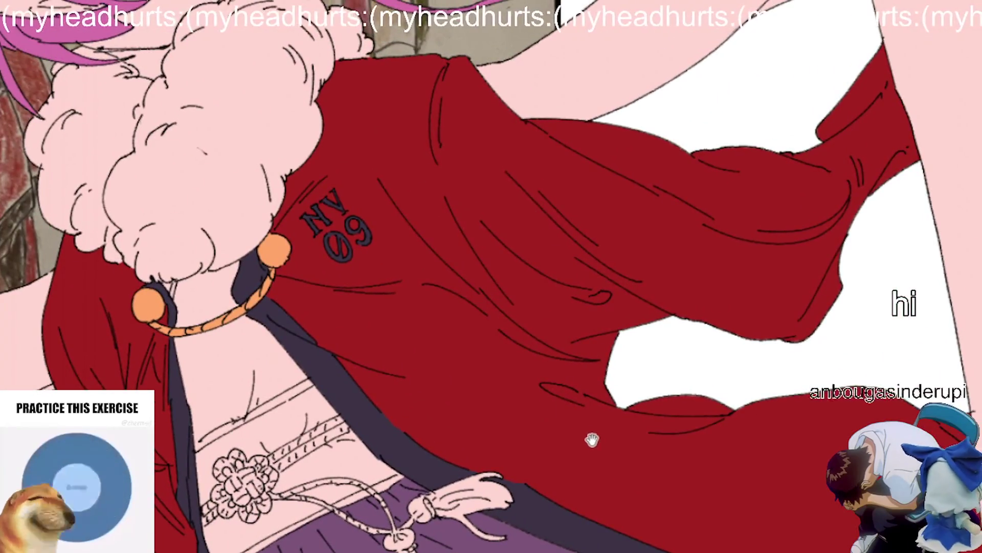
mouse_move(543, 410)
left_mouse_down()
mouse_move(517, 399)
mouse_move(539, 397)
mouse_move(452, 412)
mouse_move(452, 397)
left_mouse_up()
Step: Zoom and pan to bring the sash and flower knot into view
scroll(502, 401, "down", 4)
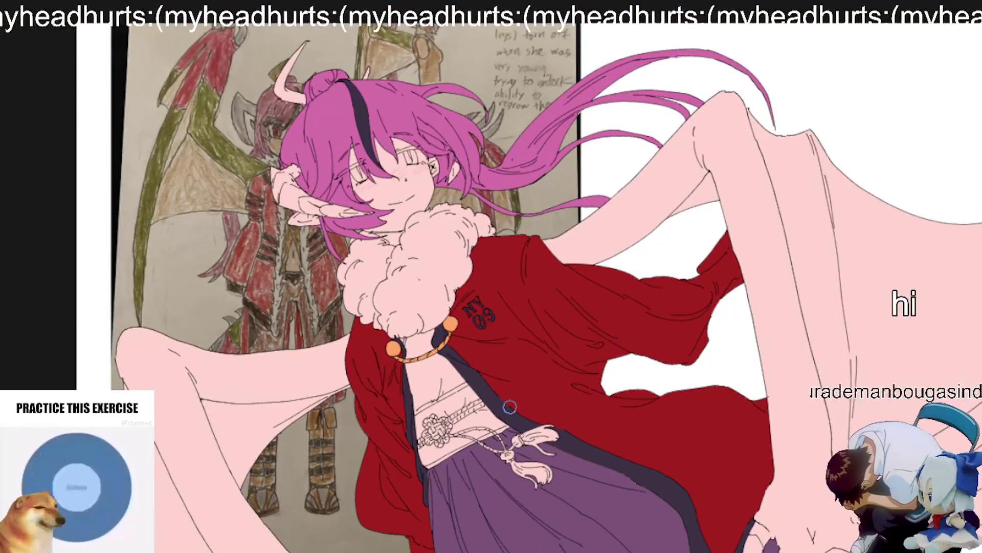
scroll(503, 413, "up", 2)
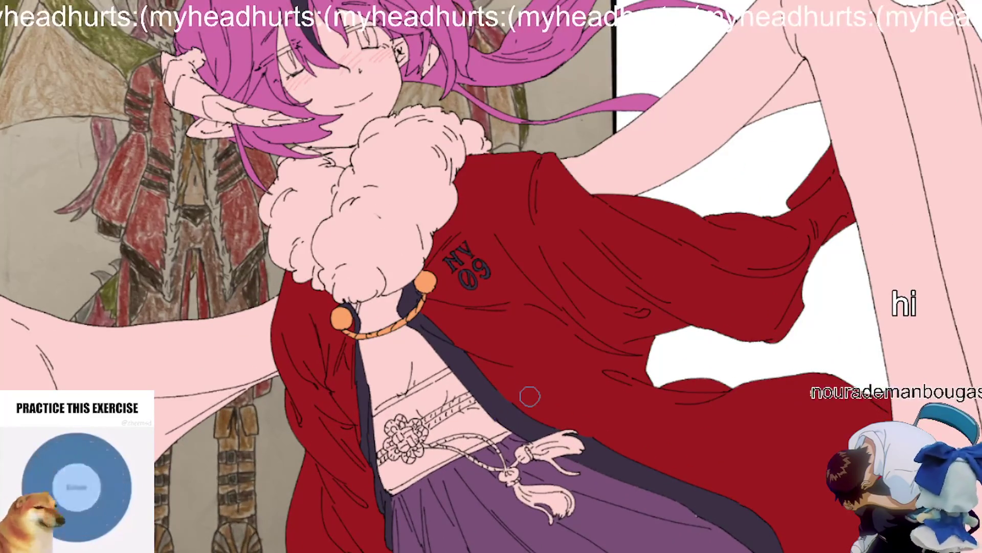
scroll(464, 277, "up", 5)
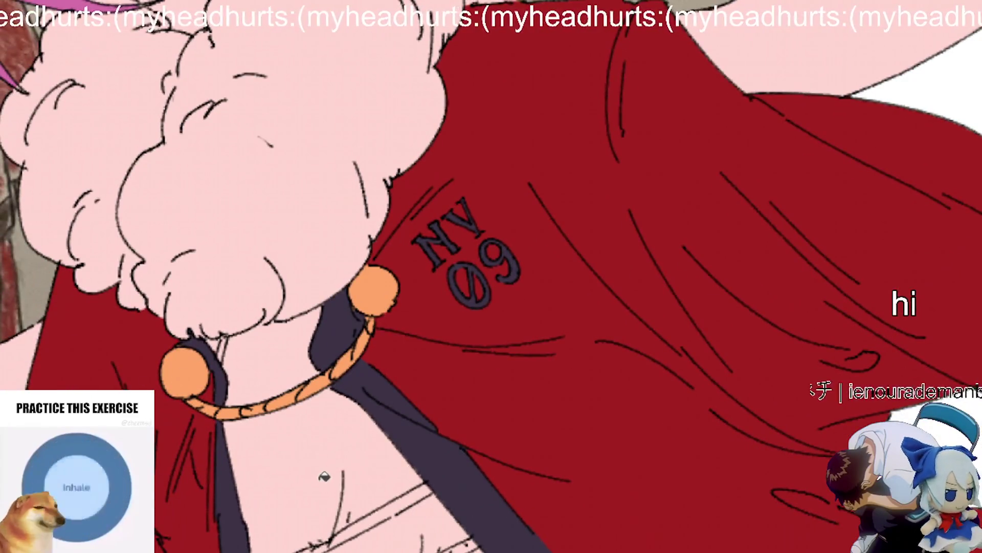
mouse_move(324, 476)
left_mouse_down()
mouse_move(379, 463)
mouse_move(430, 405)
mouse_move(423, 461)
mouse_move(360, 256)
mouse_move(392, 345)
mouse_move(314, 362)
mouse_move(323, 364)
left_mouse_up()
Step: Undo the purple fill that leaked below the sash
scroll(323, 364, "up", 5)
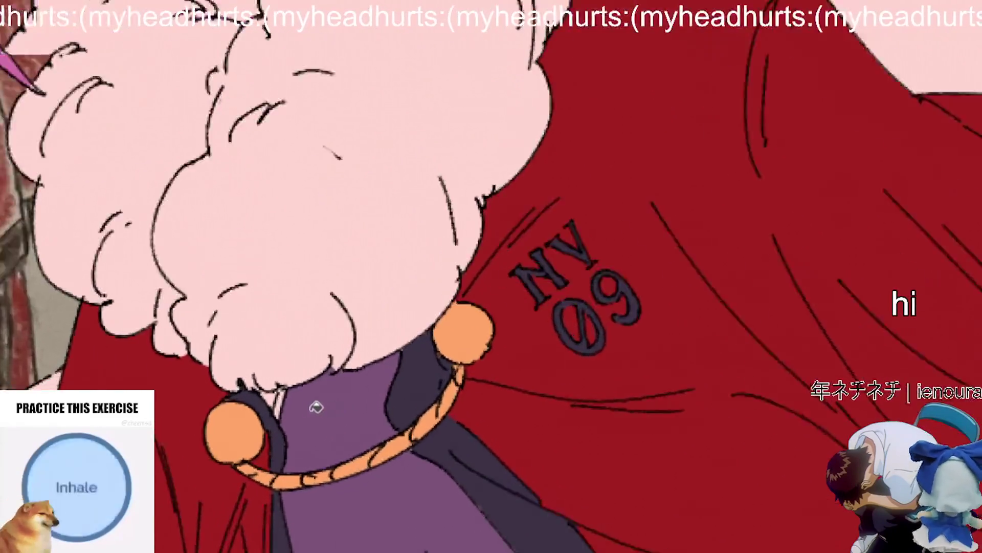
scroll(423, 389, "down", 10)
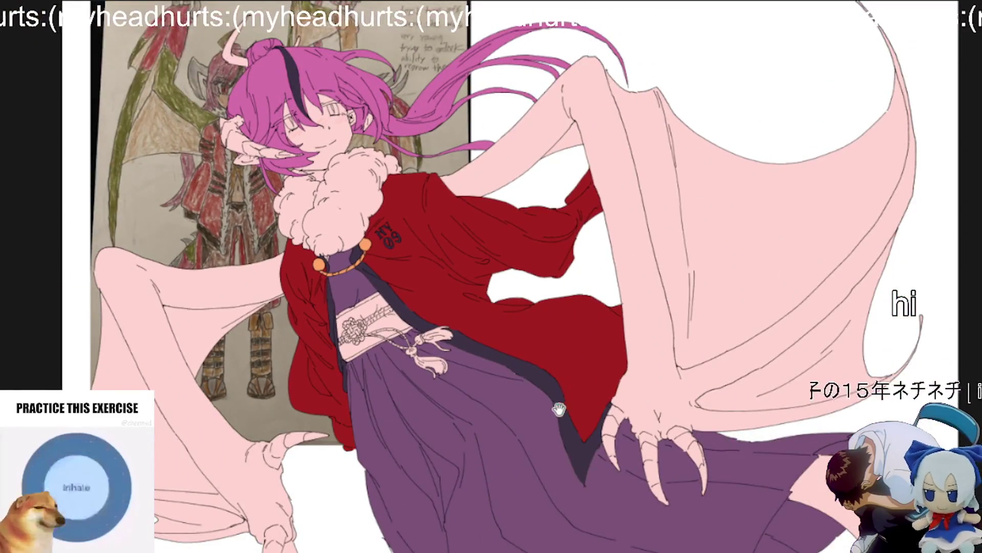
scroll(561, 408, "down", 4)
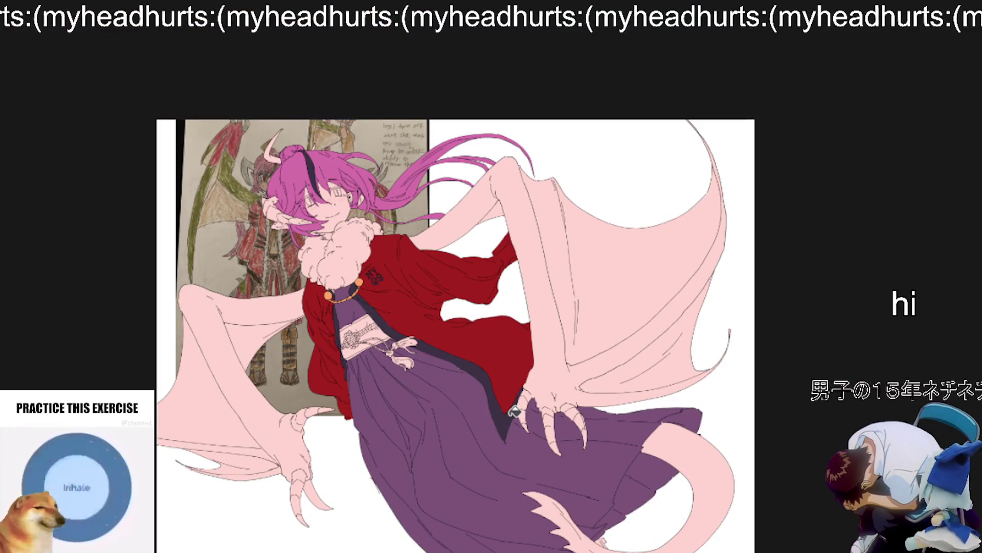
scroll(306, 321, "up", 10)
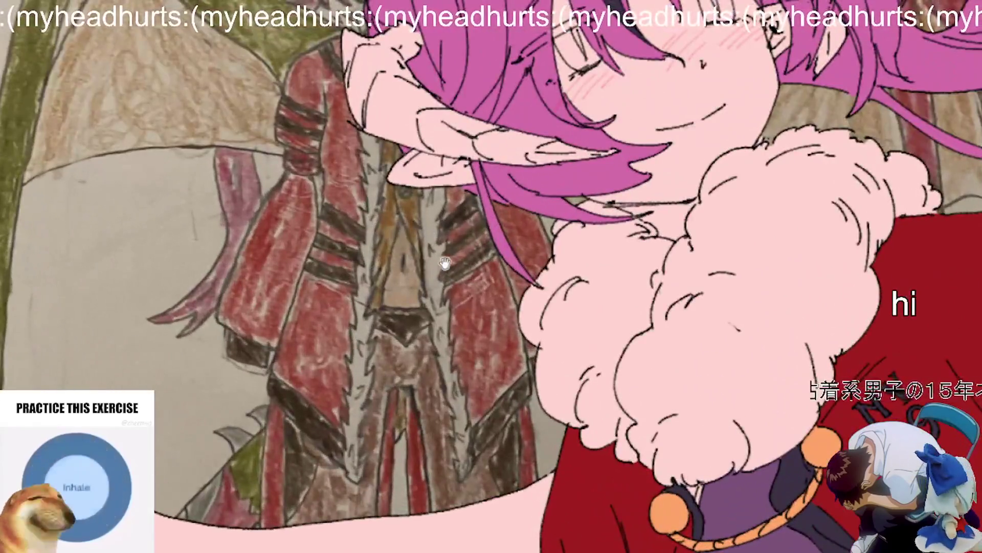
left_click_drag(445, 263, 410, 289)
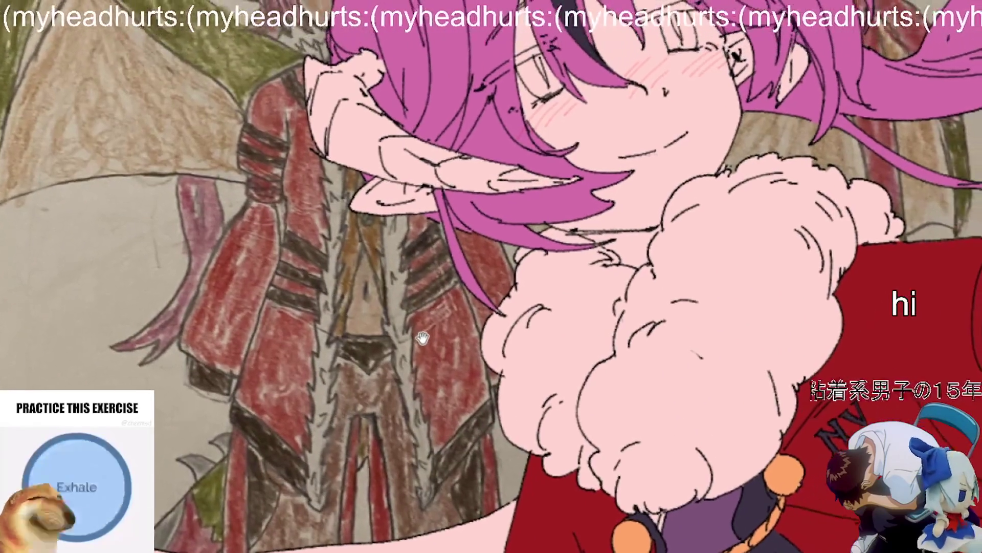
mouse_move(477, 369)
left_mouse_down()
mouse_move(410, 240)
mouse_move(441, 450)
left_mouse_up()
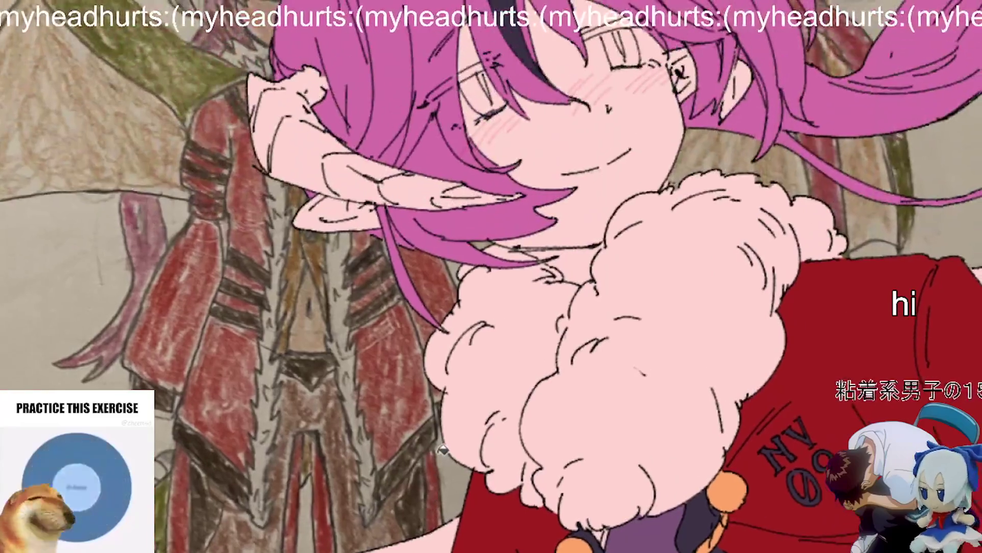
scroll(446, 446, "down", 3)
scroll(461, 389, "up", 1)
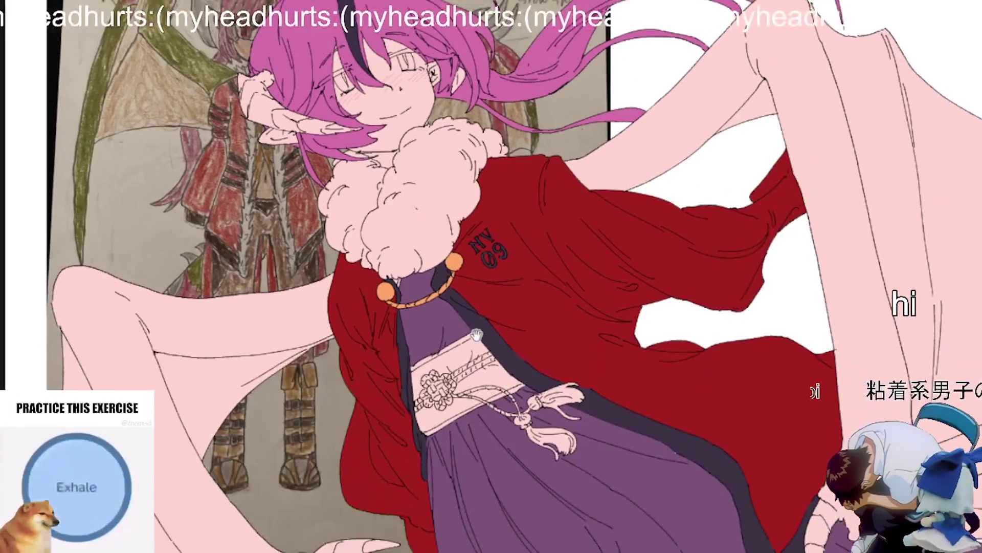
left_click_drag(486, 334, 473, 359)
scroll(527, 378, "up", 3)
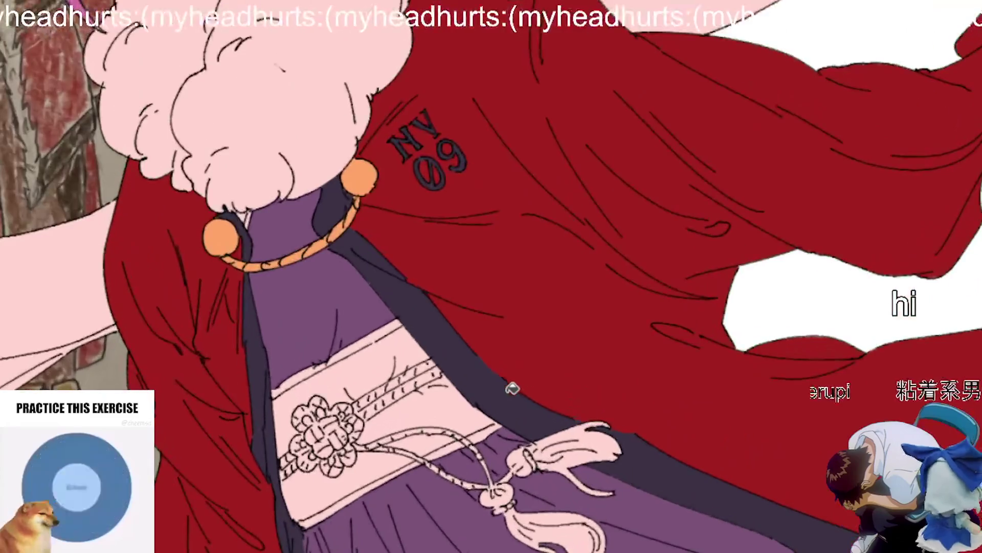
scroll(511, 391, "up", 3)
key("ctrl+z")
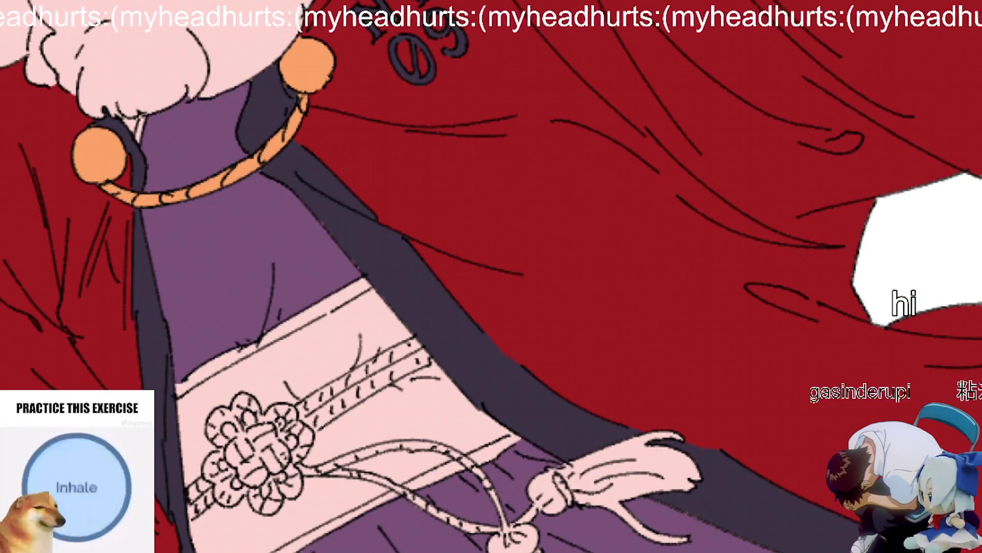
Step: Fill the pink belt gaps, the robe-bottom patch and two flower-knot holes dark purple
scroll(492, 307, "left", 2)
left_click(440, 425)
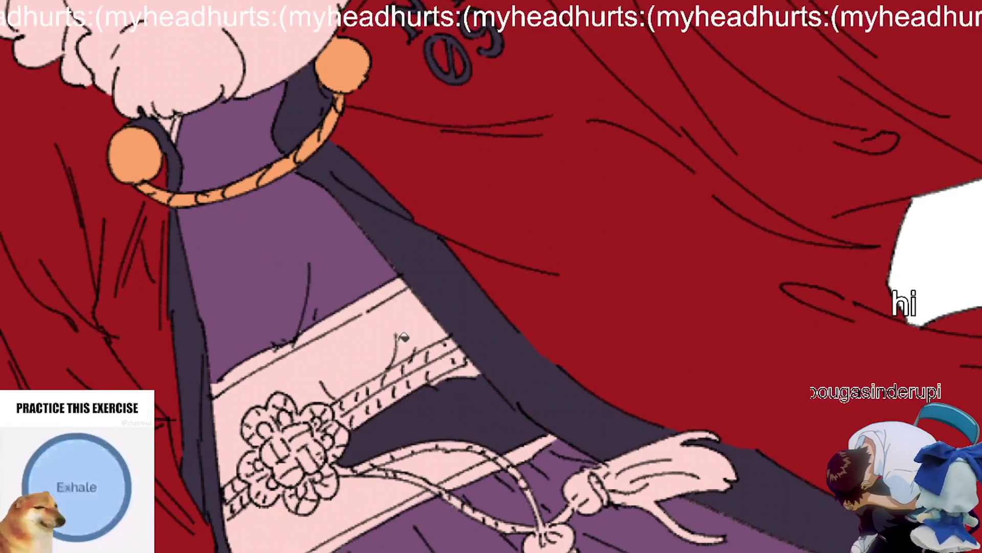
left_click(341, 378)
left_click(308, 530)
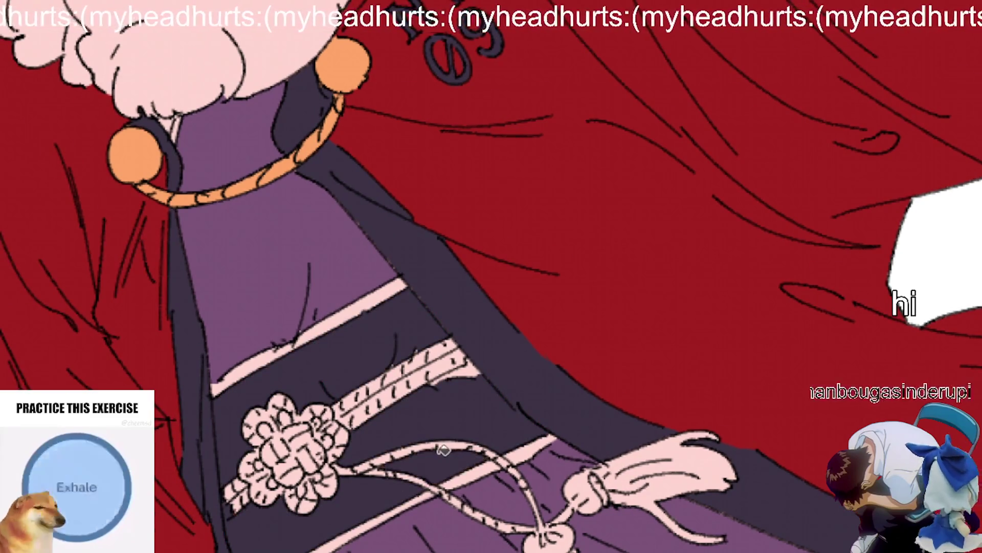
scroll(389, 415, "up", 4)
scroll(255, 496, "left", 2)
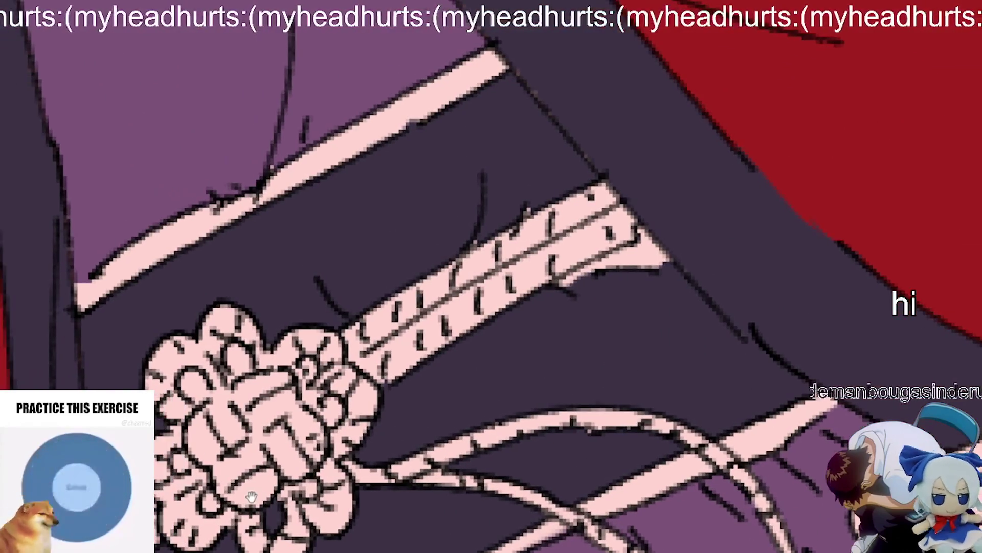
left_click(196, 380)
left_click(251, 359)
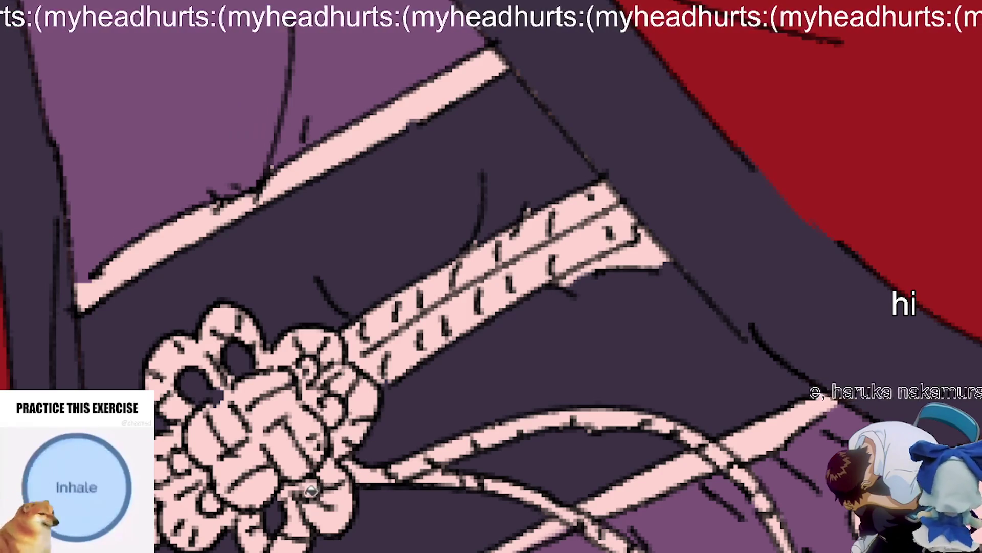
scroll(397, 498, "down", 6)
Step: Paint the belt's upper edge strip and the flower knot red
scroll(417, 288, "down", 5)
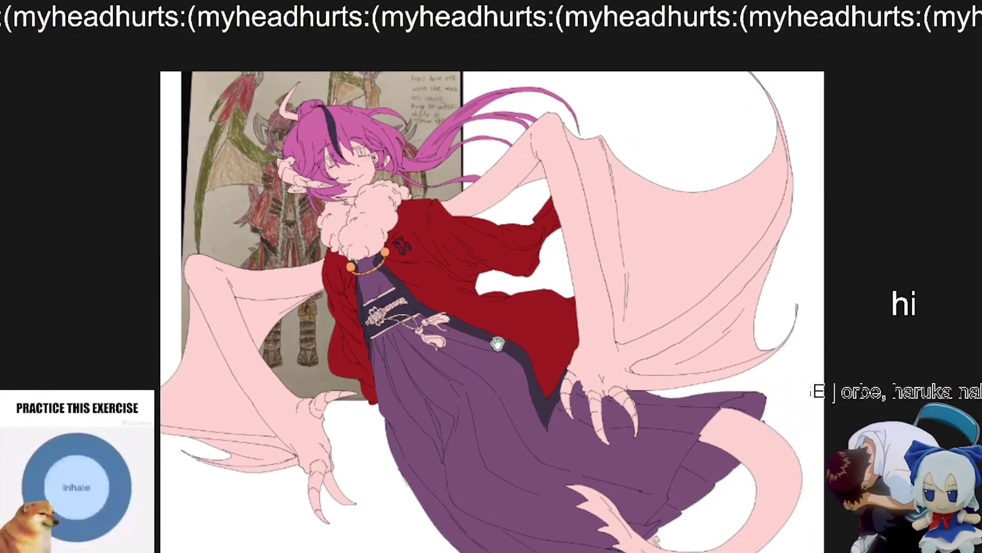
scroll(470, 277, "up", 2)
scroll(449, 285, "up", 6)
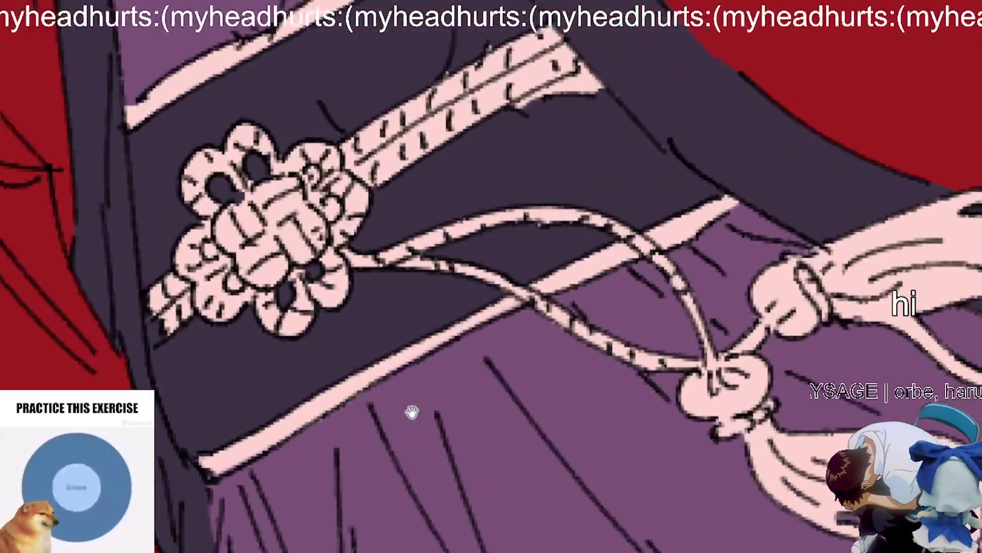
left_click_drag(412, 412, 481, 417)
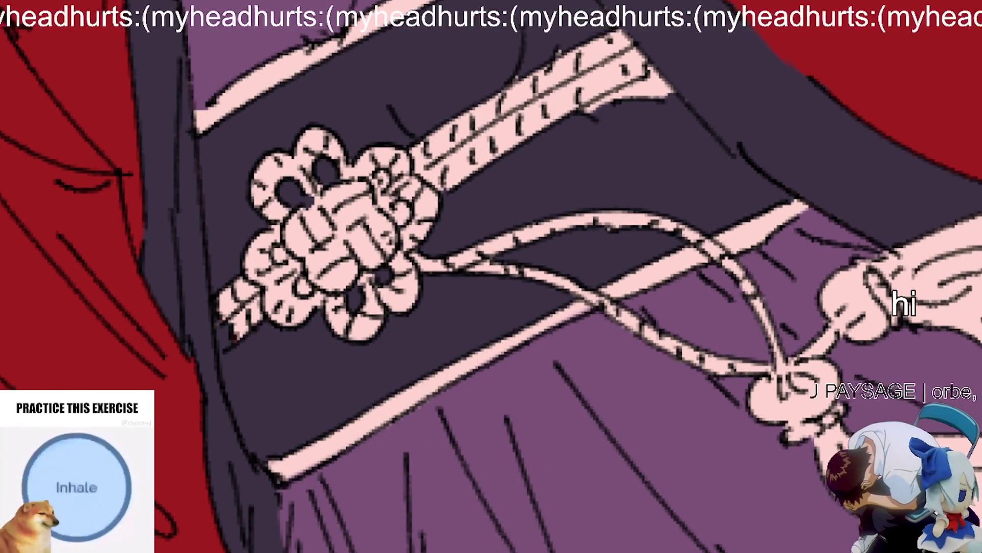
left_click_drag(505, 469, 504, 429)
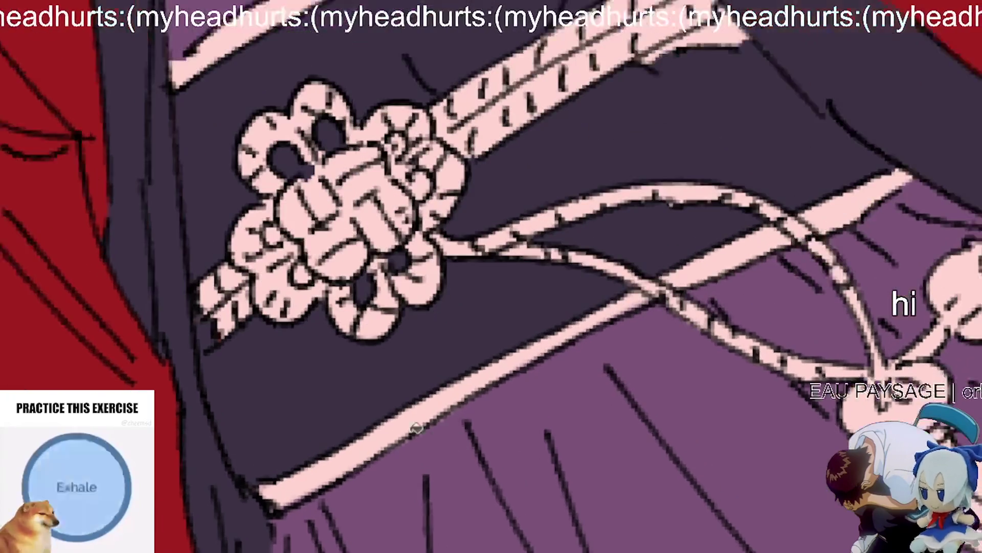
scroll(501, 422, "up", 1)
scroll(500, 420, "up", 1)
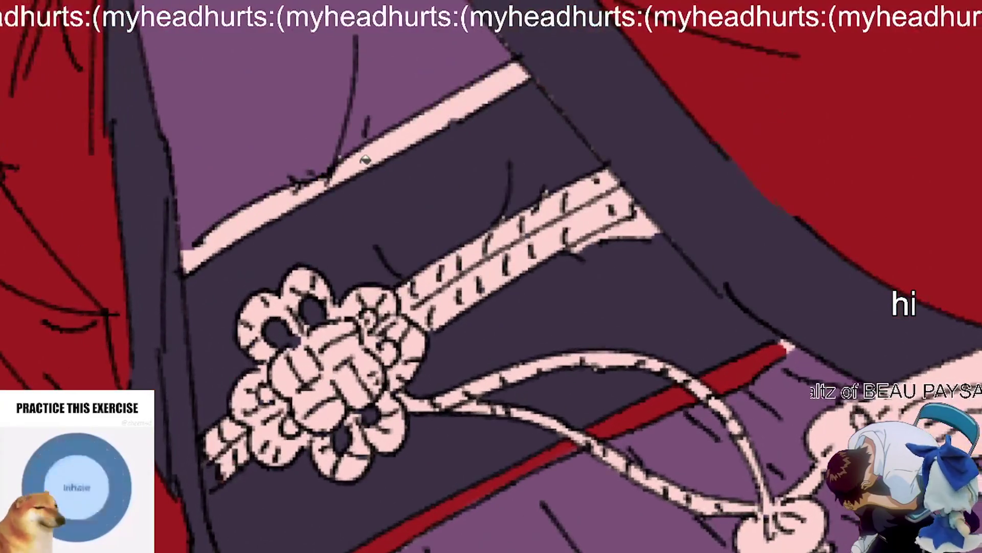
left_click_drag(425, 121, 195, 258)
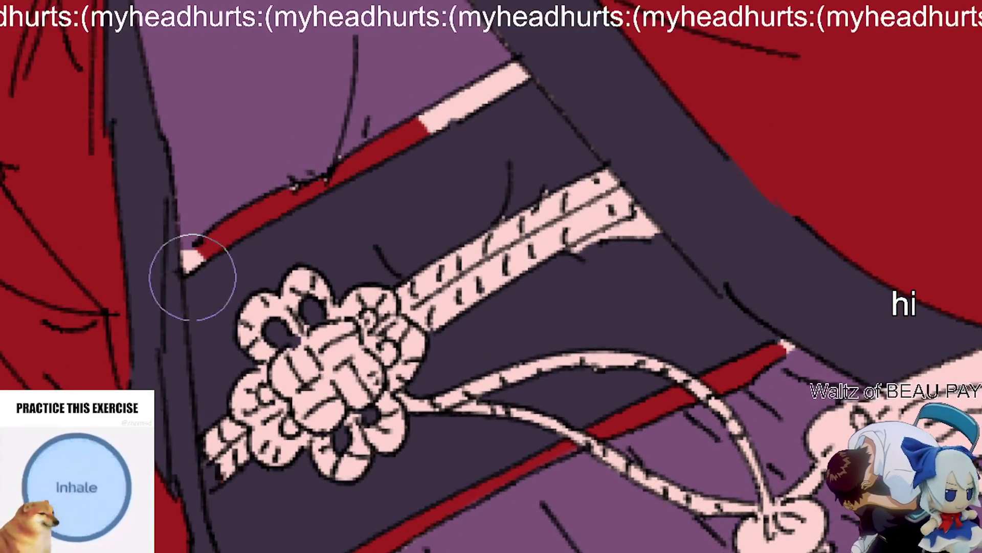
scroll(581, 43, "down", 2)
mouse_move(587, 296)
left_mouse_down()
mouse_move(533, 177)
mouse_move(322, 234)
mouse_move(461, 307)
mouse_move(724, 373)
mouse_move(803, 371)
mouse_move(855, 391)
mouse_move(834, 471)
left_mouse_up()
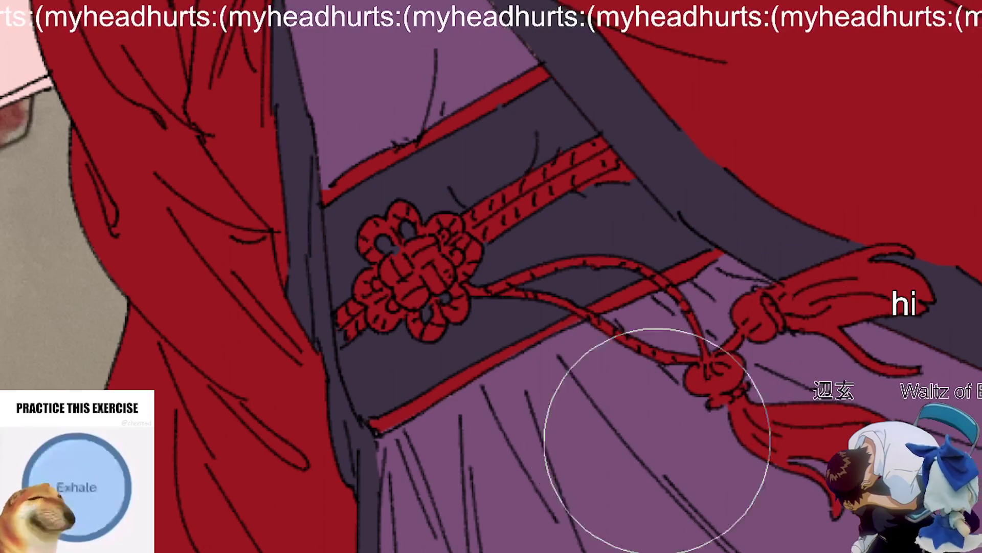
scroll(582, 165, "up", 3)
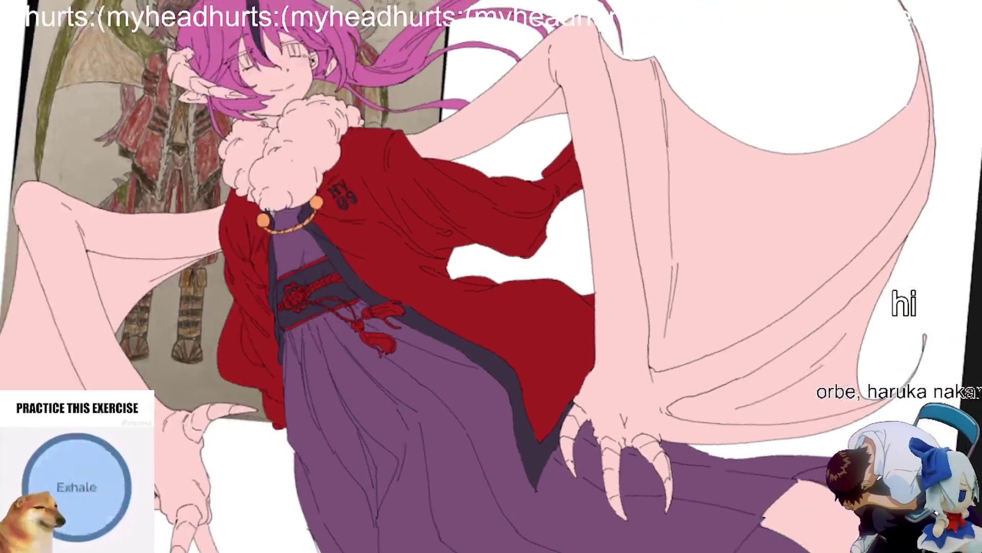
Step: Add pale pink streaks along the red cord and the diagonal cord where they cross
scroll(394, 368, "up", 3)
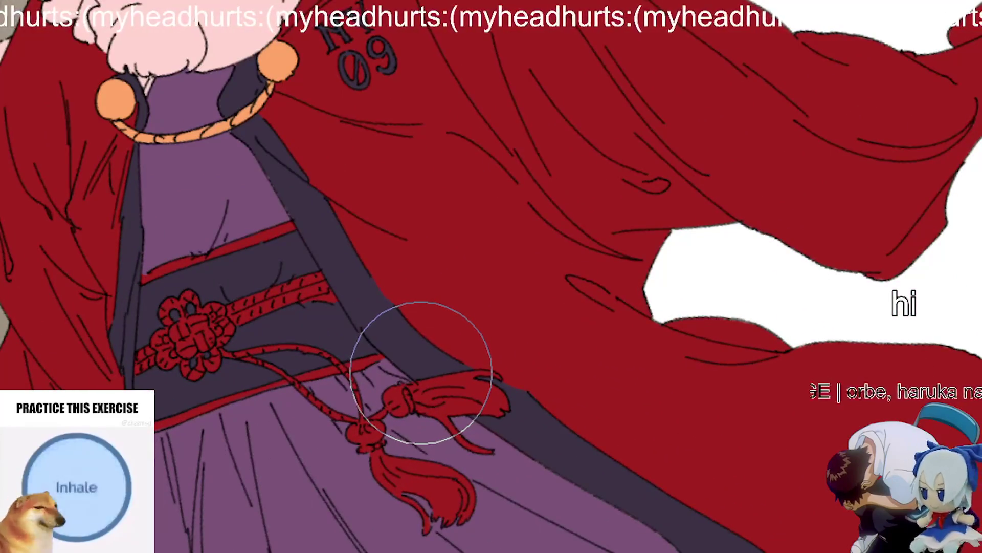
scroll(416, 380, "up", 2)
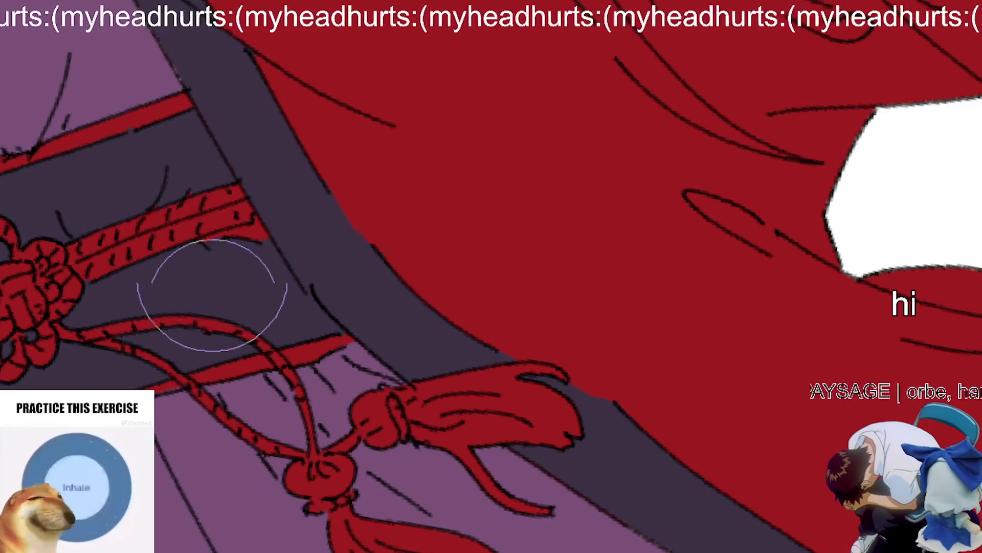
scroll(158, 291, "up", 5)
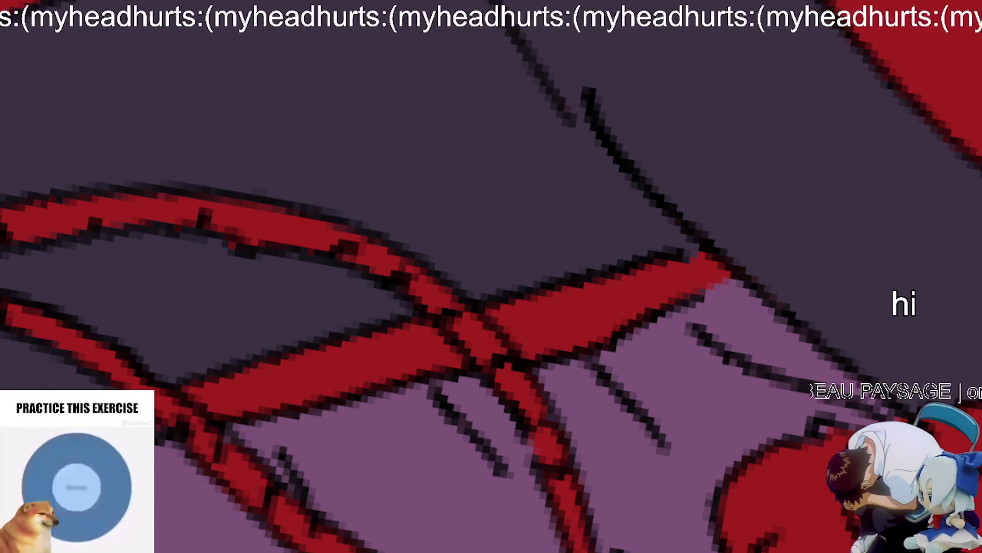
mouse_move(141, 379)
left_mouse_down()
mouse_move(128, 374)
mouse_move(236, 422)
mouse_move(241, 455)
left_mouse_up()
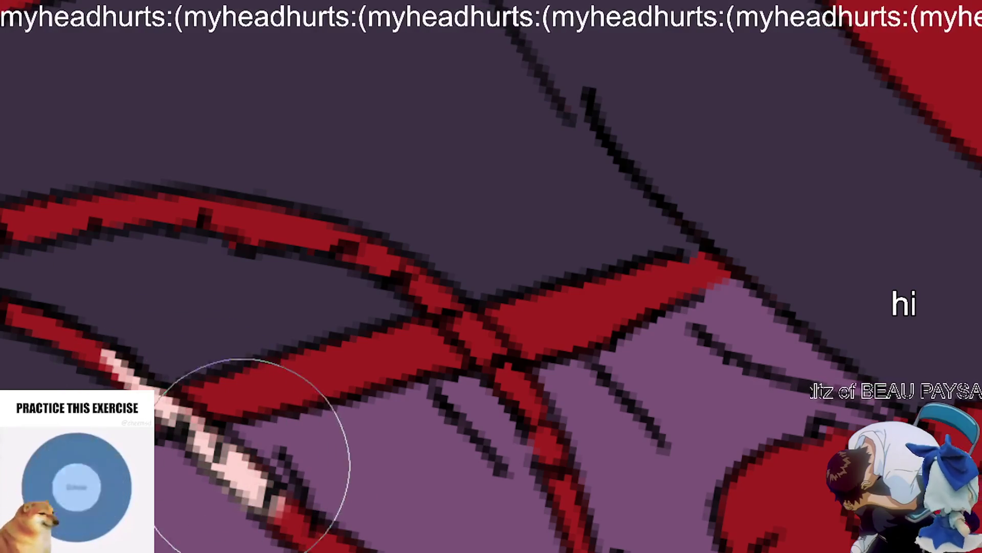
mouse_move(476, 332)
left_mouse_down()
mouse_move(423, 281)
mouse_move(523, 414)
mouse_move(530, 399)
left_mouse_up()
left_click_drag(467, 351, 537, 417)
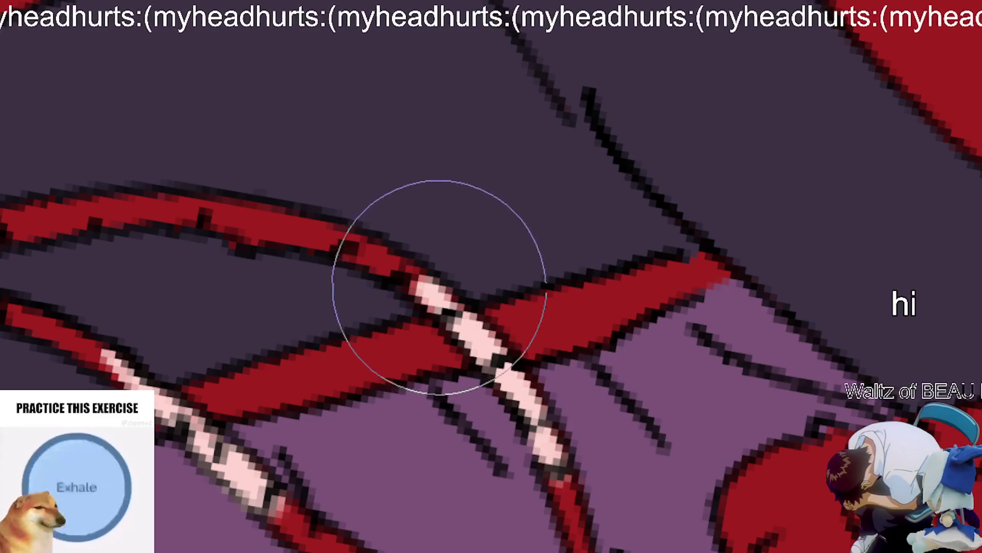
scroll(474, 279, "down", 5)
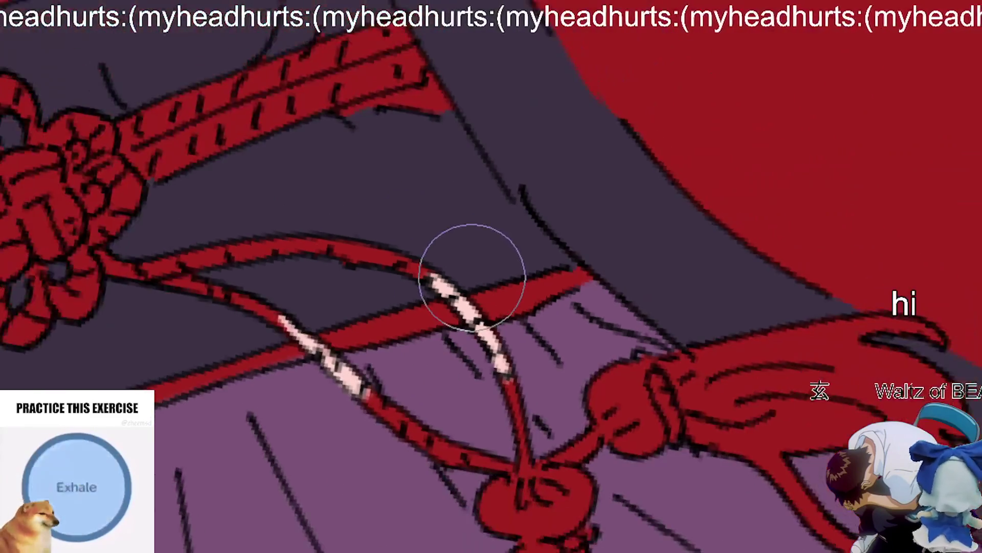
scroll(634, 358, "up", 2)
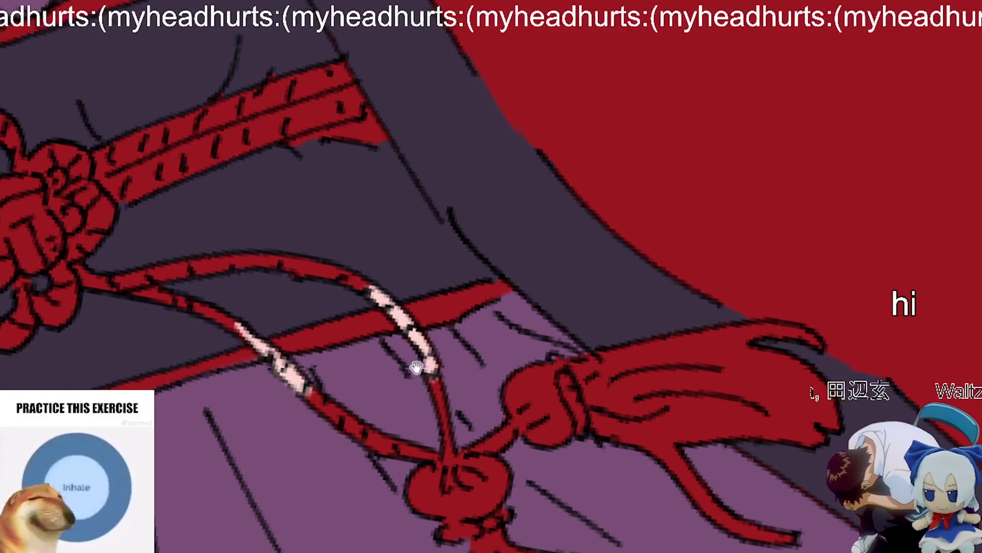
left_click_drag(411, 366, 454, 365)
Step: Lasso-fill the knot and cords pale pink by outlining and closing around them
mouse_move(508, 343)
left_mouse_down()
mouse_move(278, 396)
mouse_move(286, 550)
mouse_move(916, 92)
mouse_move(576, 233)
left_mouse_up()
scroll(461, 278, "up", 2)
scroll(383, 311, "down", 2)
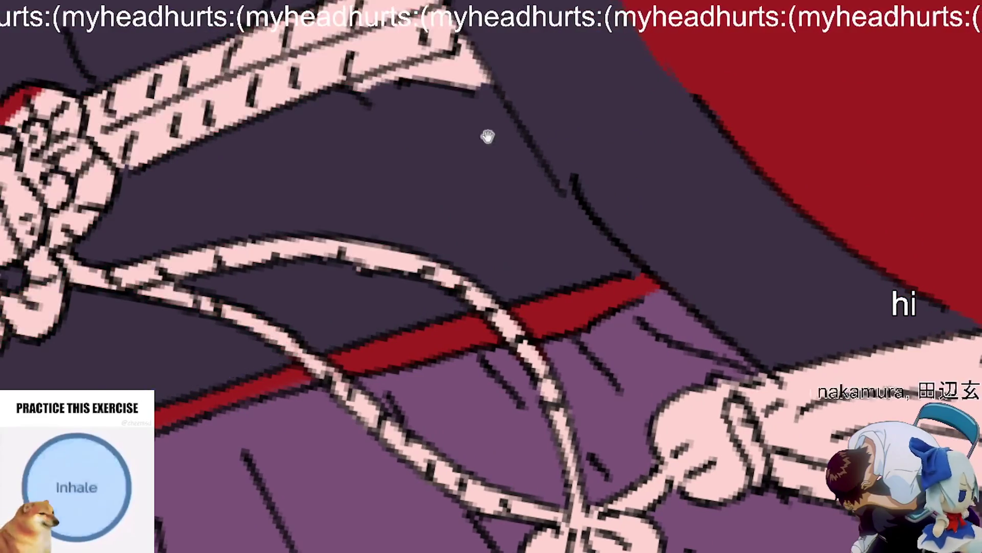
scroll(761, 211, "up", 2)
scroll(738, 238, "down", 2)
scroll(699, 272, "up", 2)
mouse_move(834, 280)
left_mouse_down()
mouse_move(581, 382)
mouse_move(356, 430)
left_mouse_up()
left_click_drag(302, 265, 683, 261)
Step: Shorten the cord's pointed tip with background colour, undoing a stray pink blob
scroll(626, 445, "up", 3)
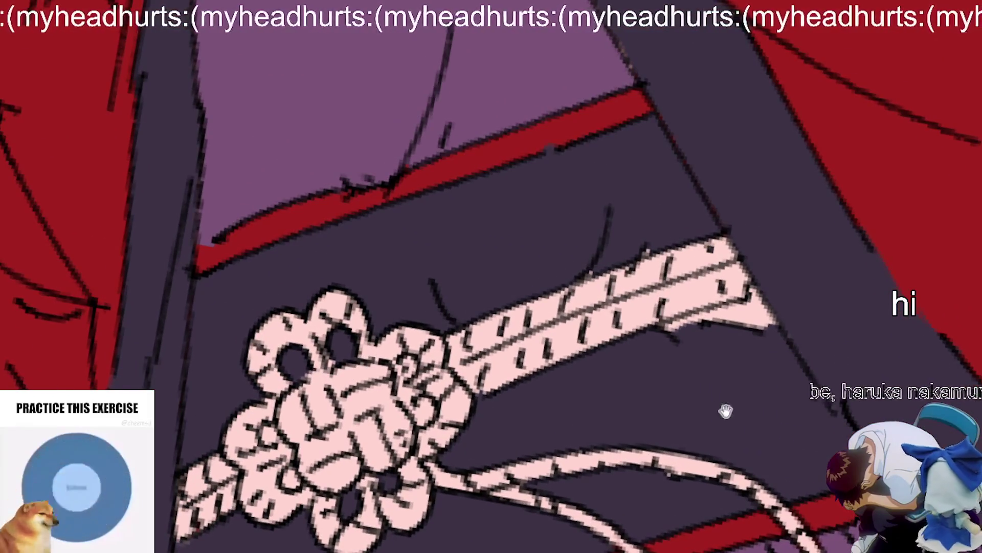
left_click_drag(726, 408, 607, 345)
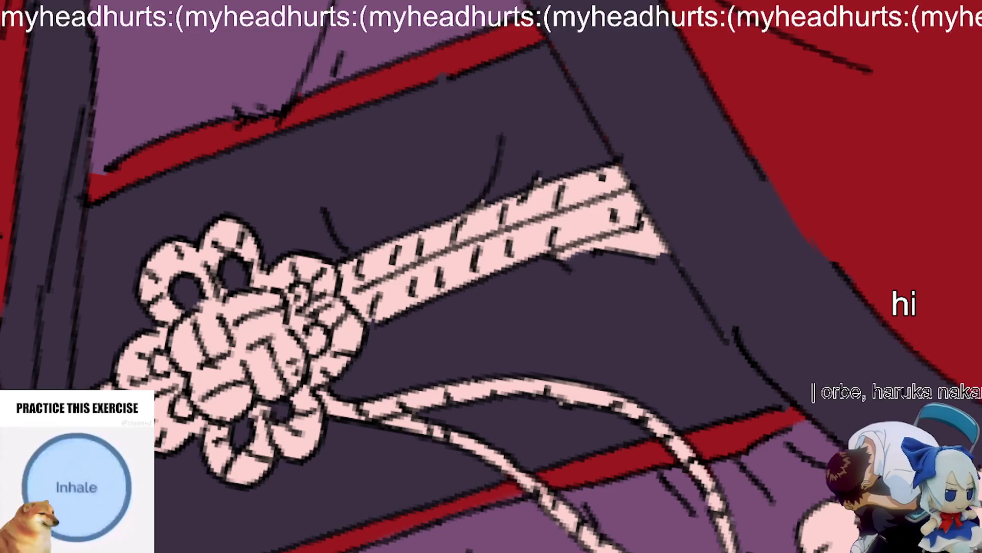
scroll(577, 267, "up", 2)
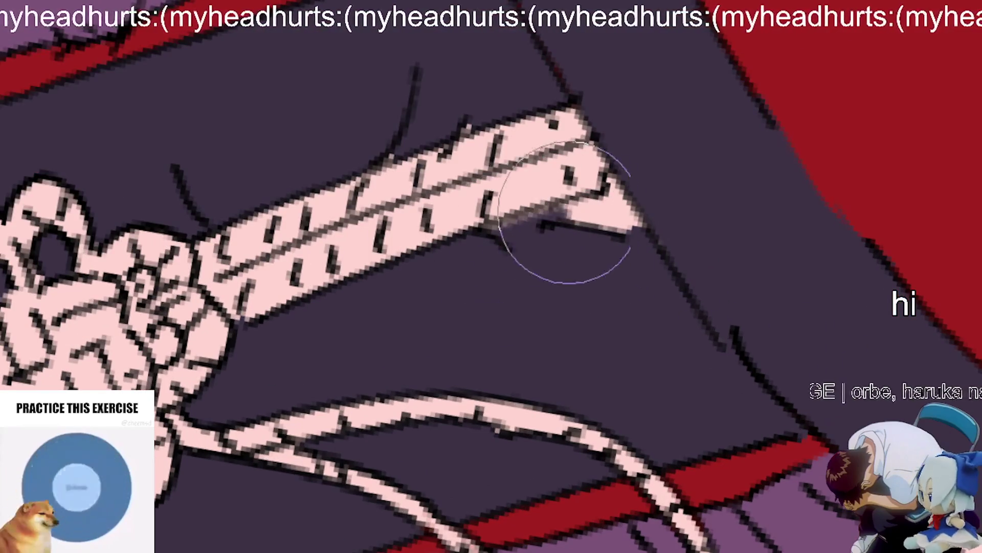
mouse_move(566, 285)
left_mouse_down()
mouse_move(530, 300)
mouse_move(614, 285)
left_mouse_up()
key("ctrl+z")
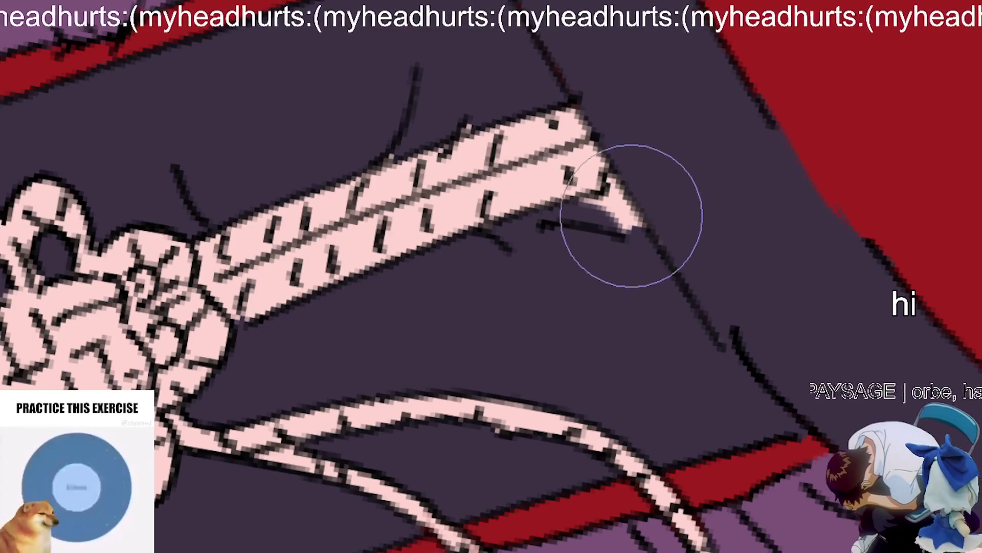
mouse_move(603, 213)
left_mouse_down()
mouse_move(621, 205)
mouse_move(609, 201)
left_mouse_up()
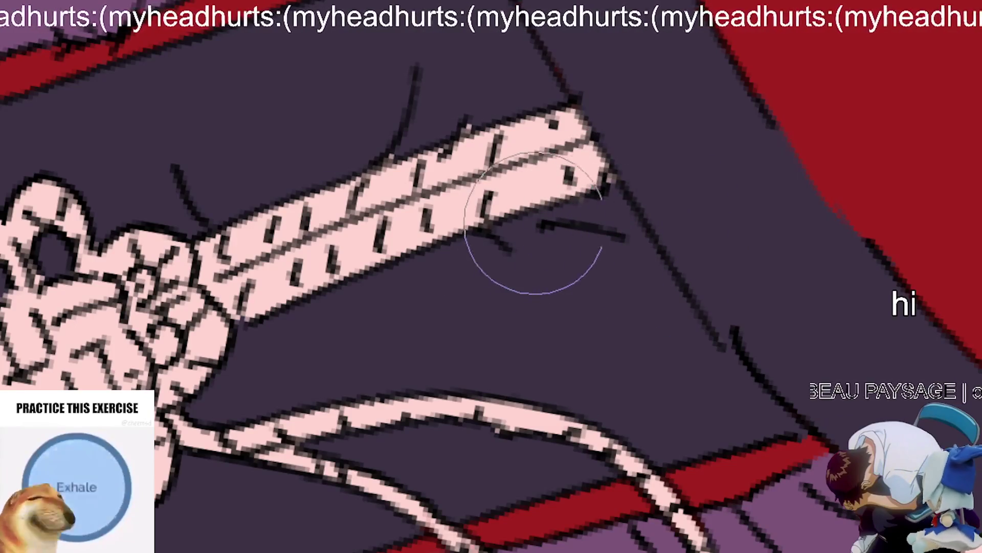
Step: Reframe on the knot and tassel and outline the belt knot area for pink recolouring
scroll(430, 132, "left", 2)
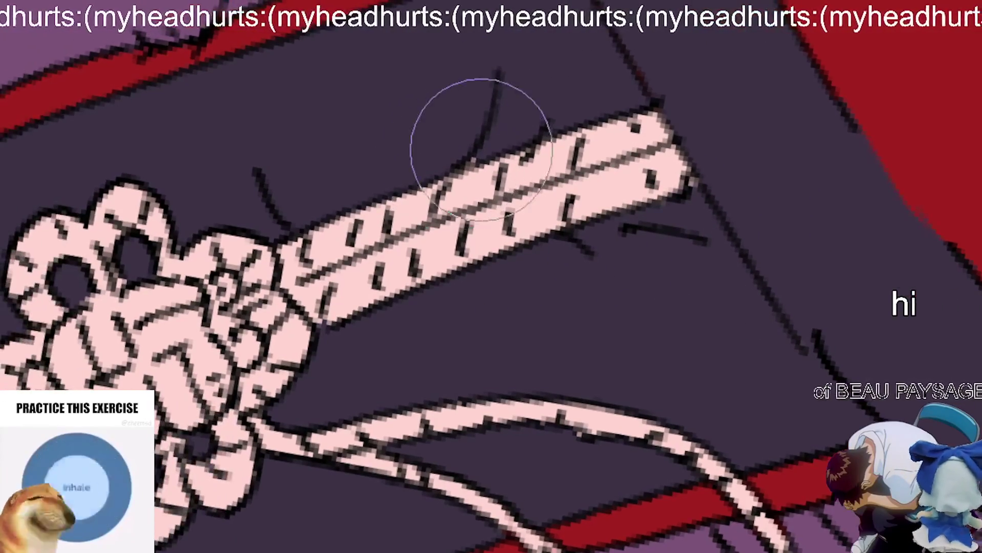
scroll(500, 141, "down", 3)
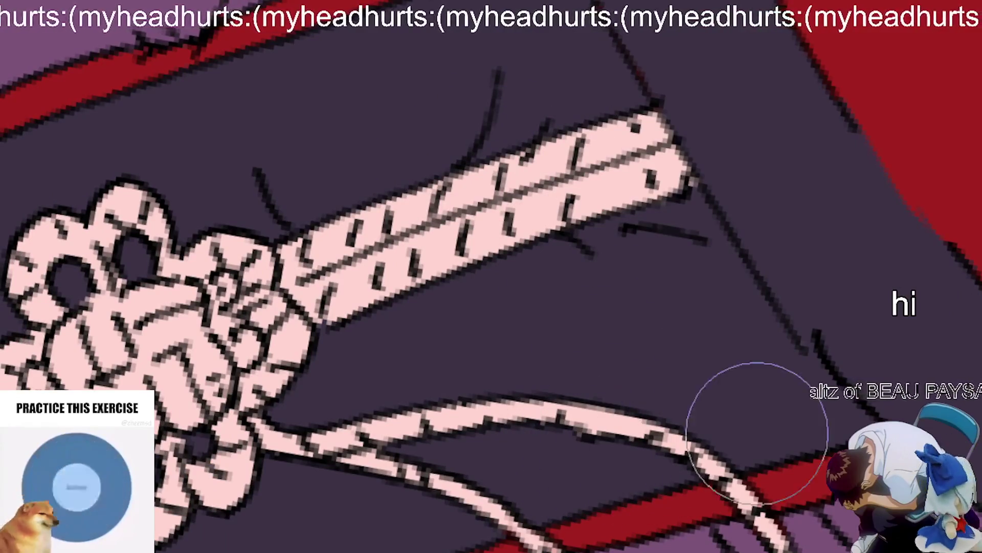
scroll(757, 395, "up", 2)
scroll(246, 499, "up", 1)
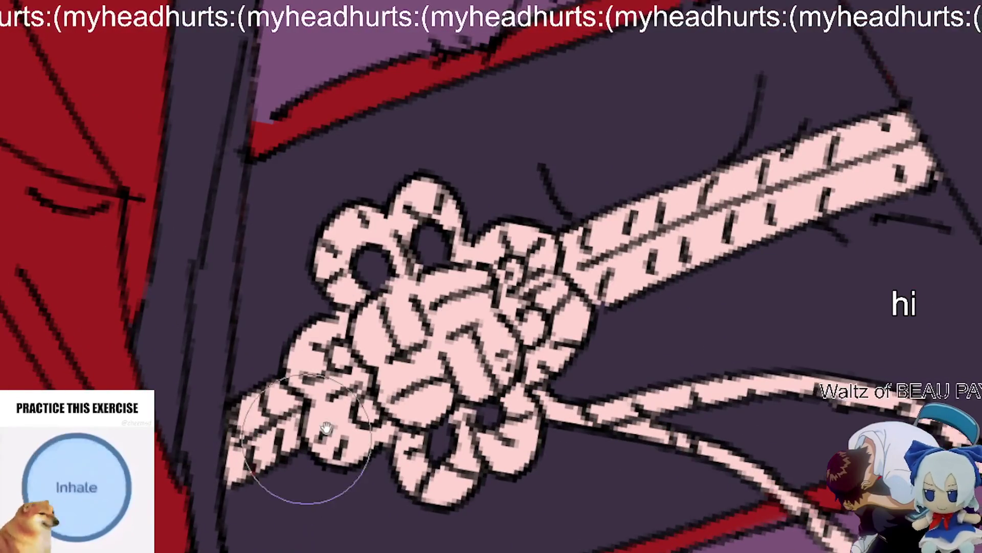
scroll(457, 328, "up", 1)
left_click_drag(457, 327, 390, 458)
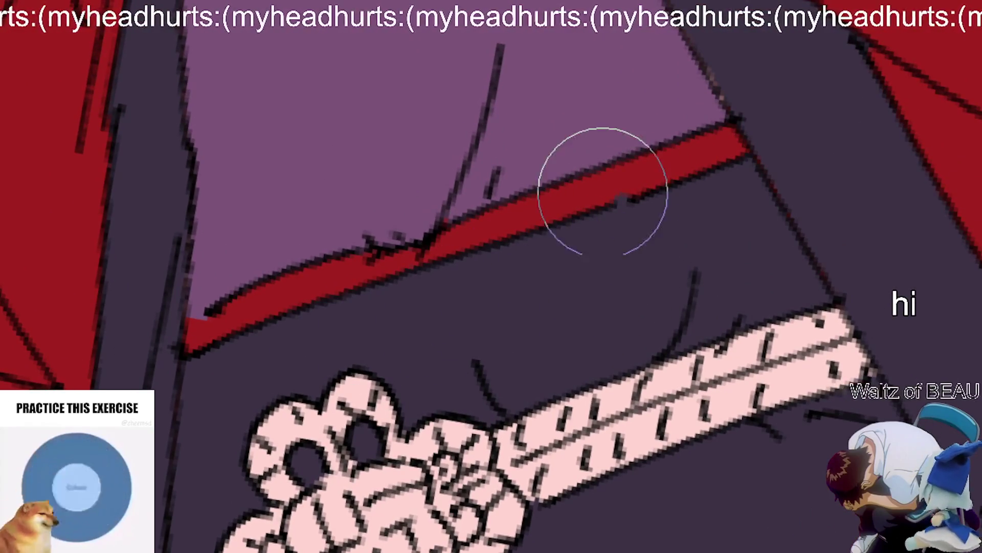
scroll(798, 353, "down", 2)
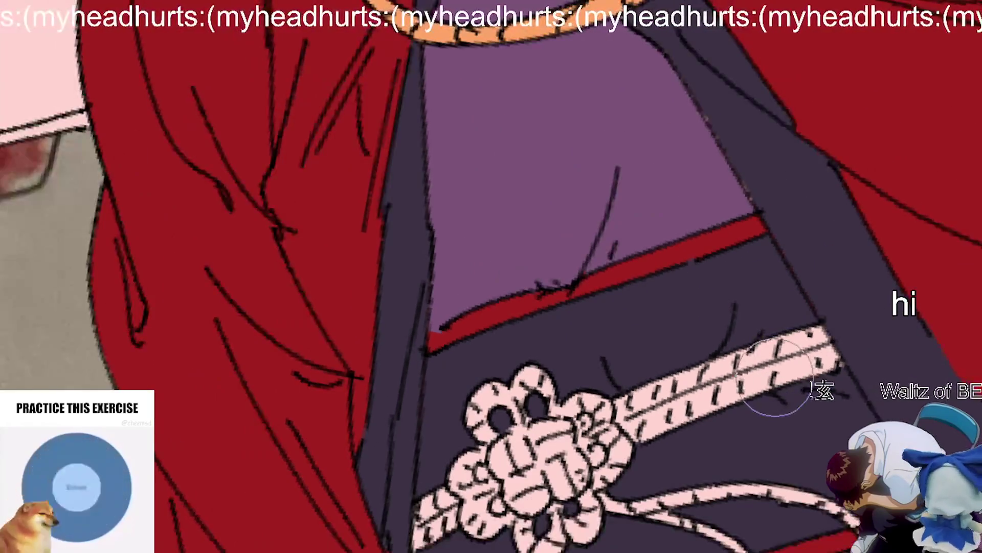
scroll(851, 268, "down", 2)
left_click_drag(851, 268, 981, 288)
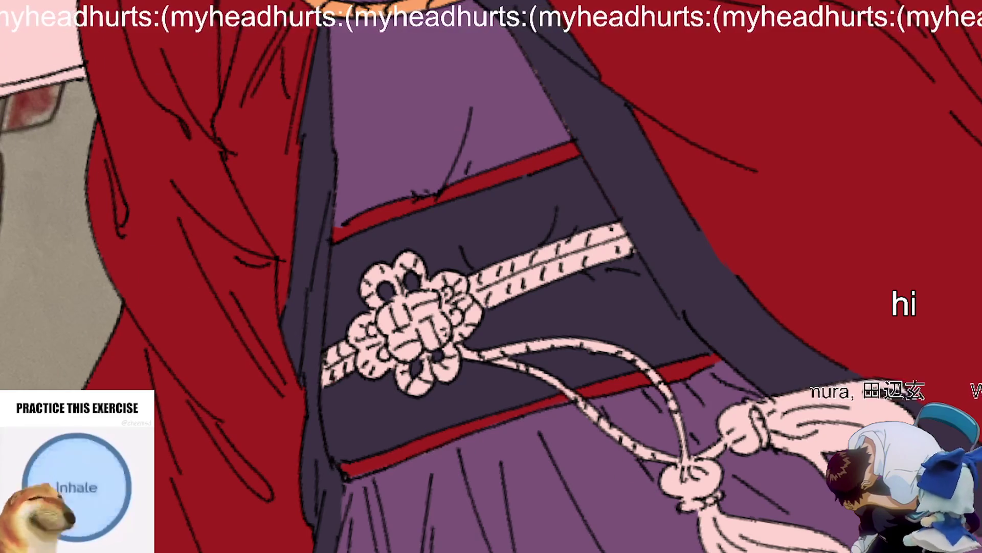
mouse_move(768, 339)
left_mouse_down()
mouse_move(642, 323)
mouse_move(662, 269)
left_mouse_up()
mouse_move(623, 187)
left_mouse_down()
mouse_move(233, 313)
mouse_move(520, 496)
left_mouse_up()
scroll(491, 276, "down", 3)
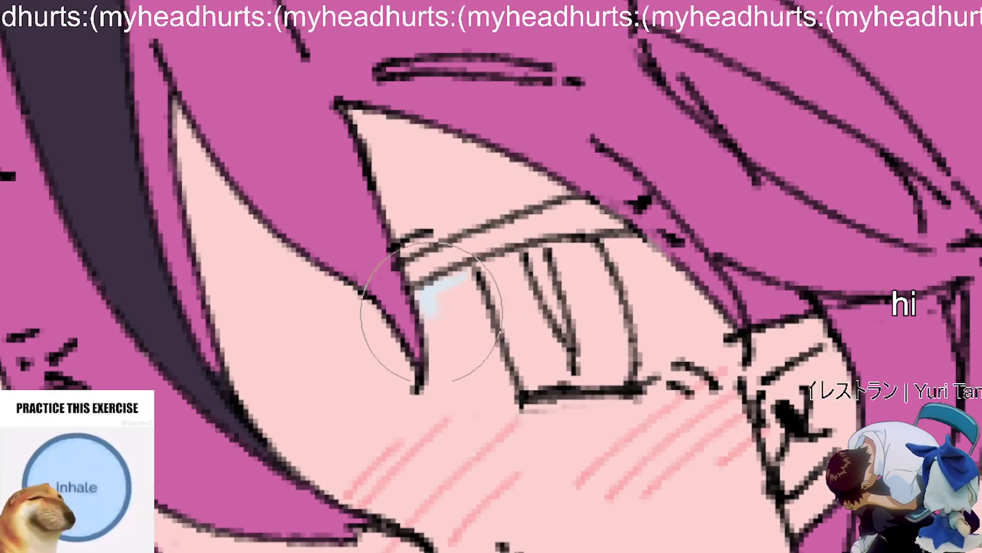
Step: Brush light blue over the small patch right next to the eye
left_click_drag(503, 394, 486, 379)
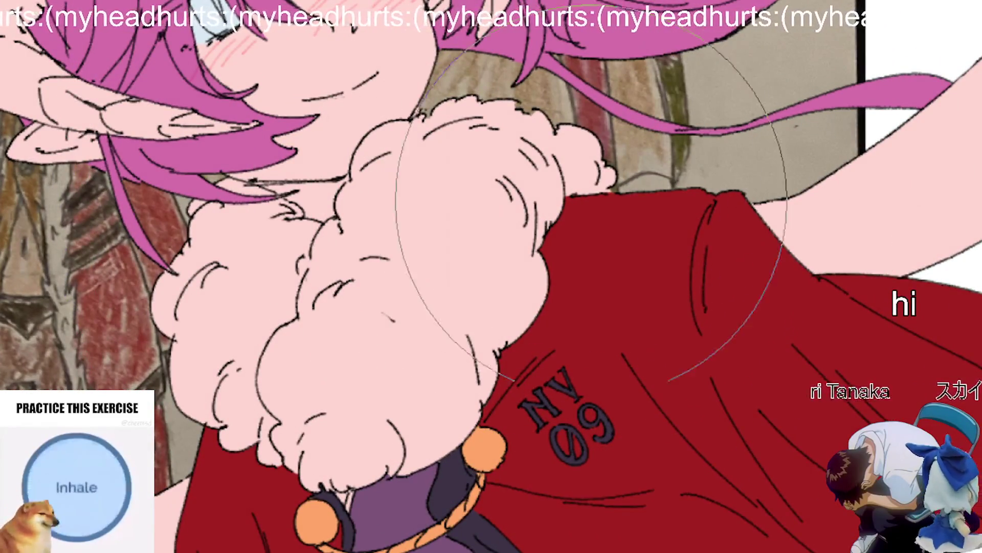
Step: Brush pale blue over the collar's pink gaps, under the hair, at its centre and lower patch
mouse_move(559, 169)
left_mouse_down()
mouse_move(515, 163)
mouse_move(416, 263)
mouse_move(438, 307)
mouse_move(395, 395)
mouse_move(307, 407)
mouse_move(240, 246)
left_mouse_up()
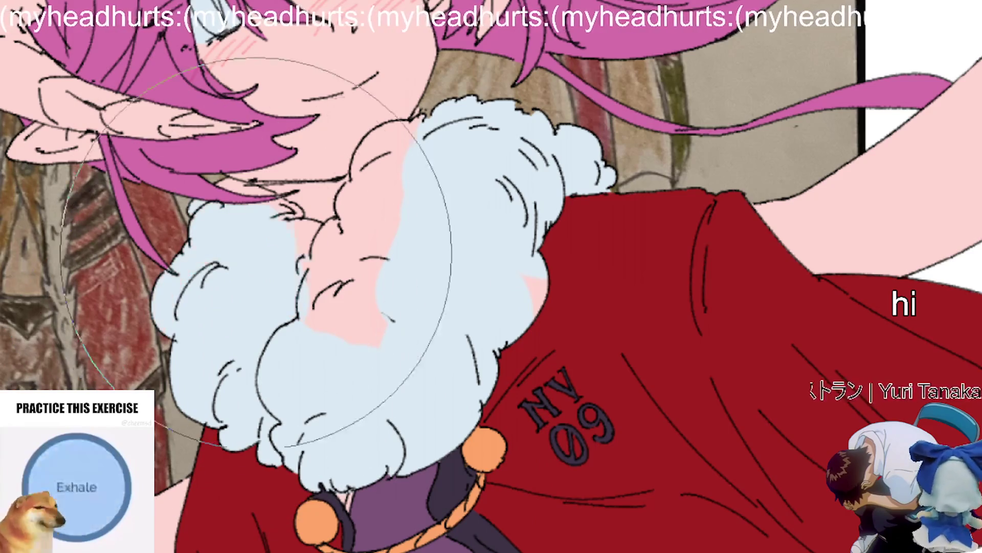
scroll(240, 247, "up", 5)
mouse_move(112, 276)
left_mouse_down()
mouse_move(154, 264)
mouse_move(240, 285)
mouse_move(325, 340)
left_mouse_up()
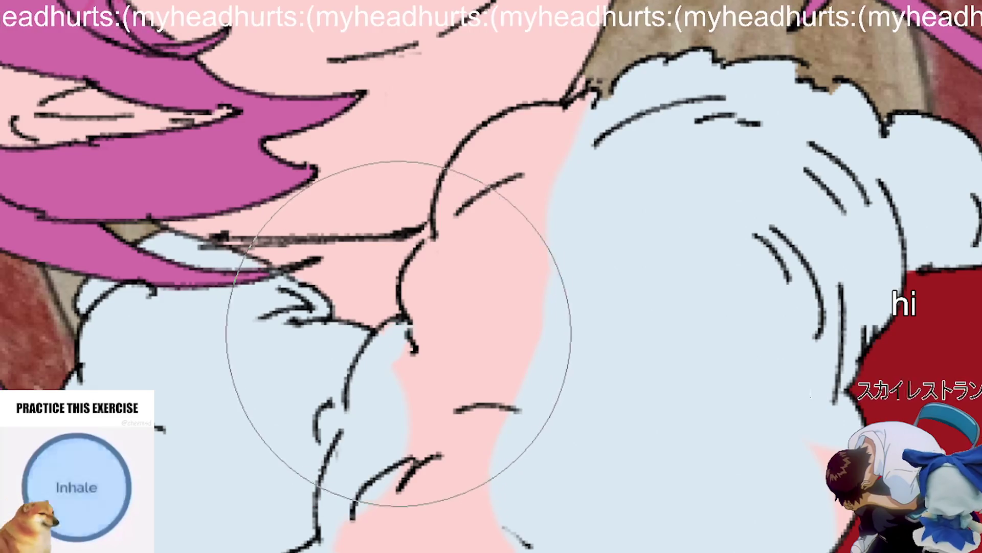
scroll(401, 373, "up", 3)
mouse_move(401, 374)
left_mouse_down()
mouse_move(395, 362)
mouse_move(485, 309)
mouse_move(417, 351)
mouse_move(386, 405)
left_mouse_up()
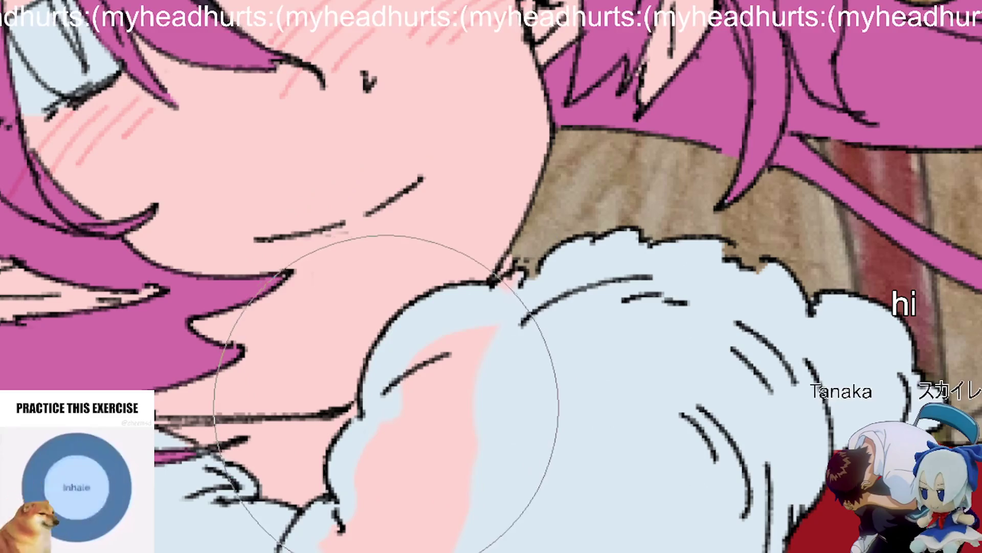
scroll(707, 278, "down", 2)
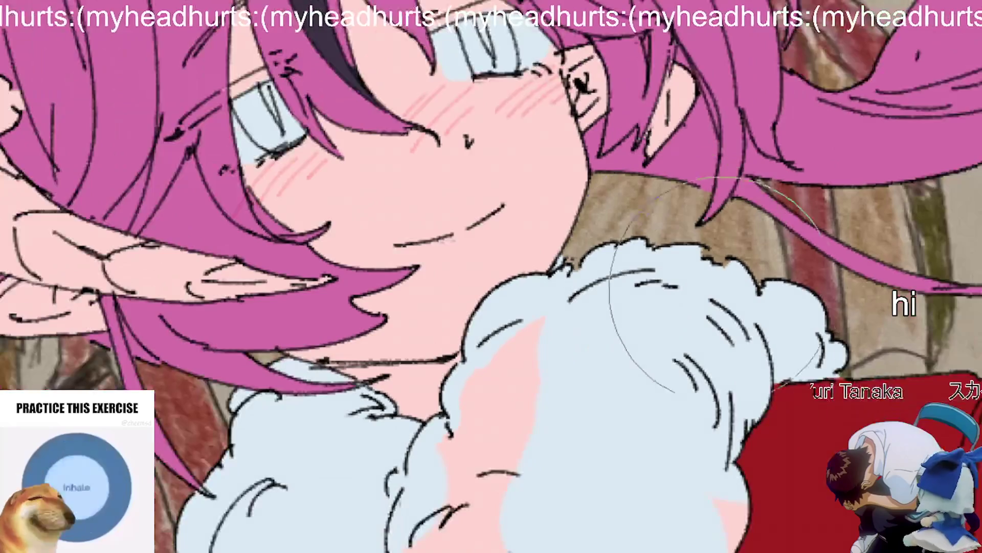
scroll(707, 277, "down", 2)
mouse_move(508, 441)
left_mouse_down()
mouse_move(481, 287)
mouse_move(440, 353)
mouse_move(435, 384)
mouse_move(402, 343)
left_mouse_up()
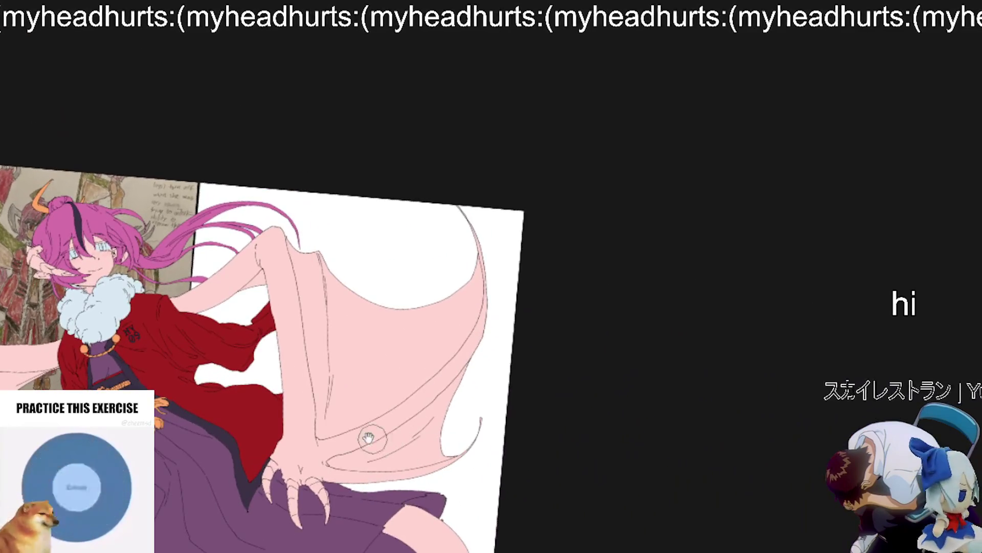
Step: Pan to the head and brush slate grey down the horn beside the face to its tip
left_click_drag(368, 437, 496, 507)
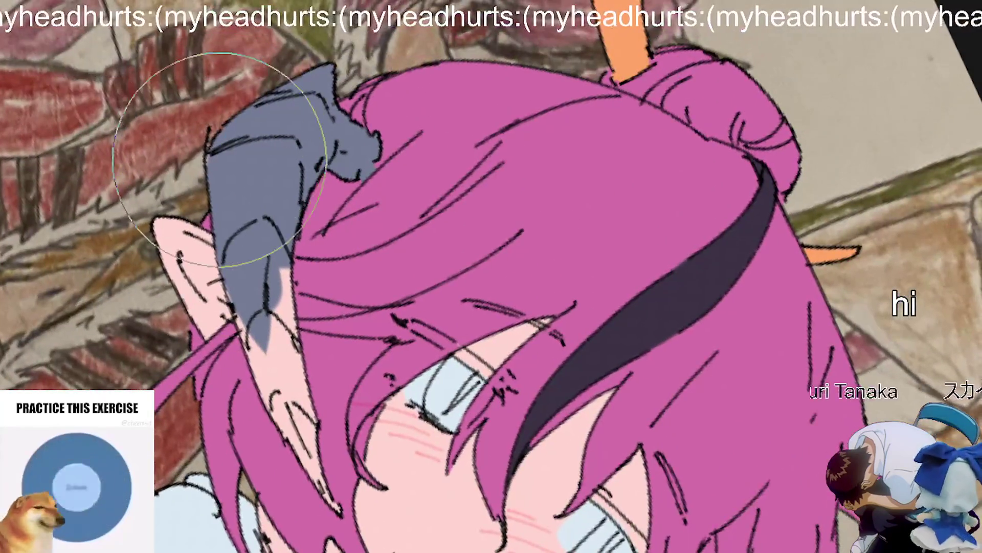
mouse_move(243, 238)
left_mouse_down()
mouse_move(271, 410)
mouse_move(220, 215)
mouse_move(326, 498)
left_mouse_up()
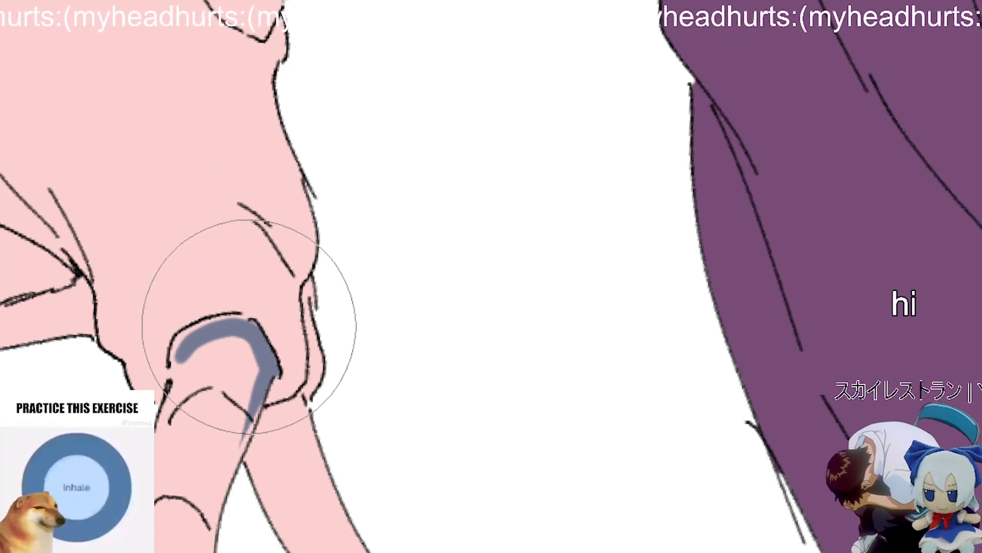
Step: Paint the first wing hand's claws solid slate grey
mouse_move(226, 389)
left_mouse_down()
mouse_move(219, 353)
mouse_move(230, 356)
mouse_move(296, 460)
mouse_move(277, 389)
mouse_move(307, 385)
mouse_move(292, 421)
left_mouse_up()
scroll(290, 351, "down", 1)
mouse_move(292, 354)
left_mouse_down()
mouse_move(324, 482)
mouse_move(285, 471)
left_mouse_up()
scroll(359, 527, "down", 2)
scroll(359, 504, "down", 2)
mouse_move(320, 439)
left_mouse_down()
mouse_move(274, 390)
mouse_move(307, 369)
left_mouse_up()
scroll(306, 369, "up", 1)
left_click_drag(261, 404, 240, 486)
left_click_drag(325, 483, 362, 526)
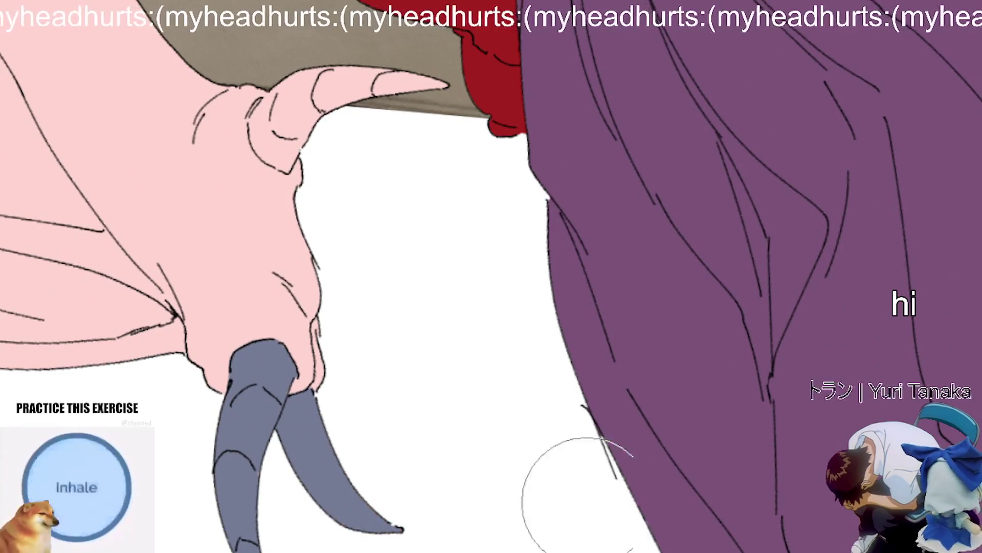
scroll(545, 517, "down", 3)
scroll(374, 438, "up", 4)
Step: Paint the other hand's pink claw slate grey along its upper edge and base
mouse_move(395, 471)
left_mouse_down()
mouse_move(350, 446)
mouse_move(366, 362)
mouse_move(339, 395)
mouse_move(355, 416)
mouse_move(347, 445)
mouse_move(383, 471)
mouse_move(404, 453)
mouse_move(403, 463)
left_mouse_up()
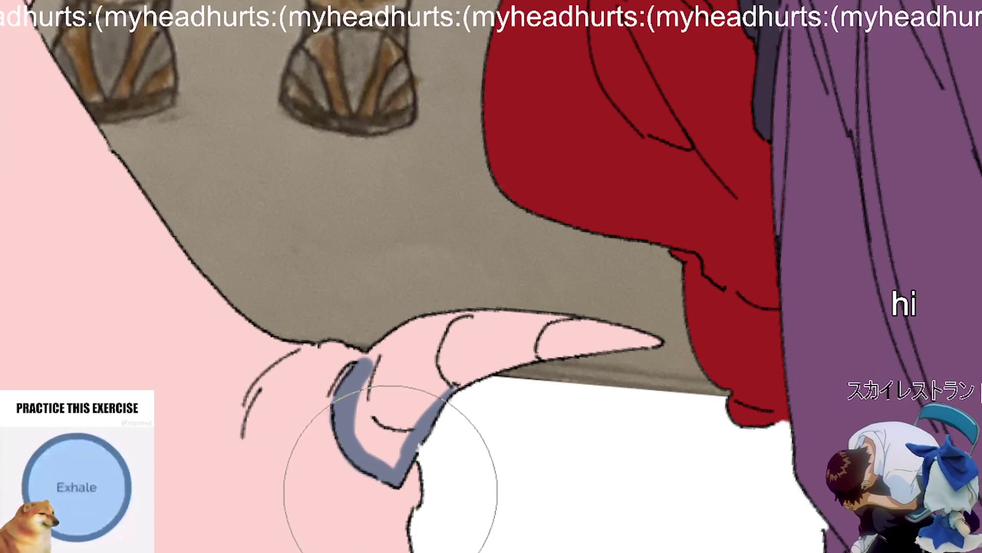
mouse_move(375, 350)
left_mouse_down()
mouse_move(611, 356)
mouse_move(607, 333)
mouse_move(430, 364)
mouse_move(388, 388)
mouse_move(379, 437)
mouse_move(394, 465)
mouse_move(364, 426)
mouse_move(432, 419)
mouse_move(429, 471)
left_mouse_up()
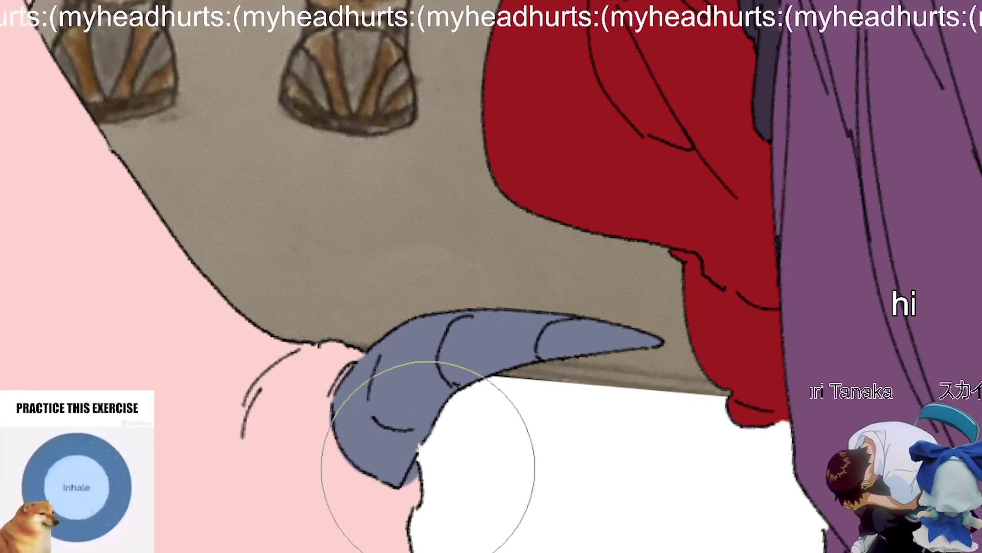
scroll(417, 478, "down", 2)
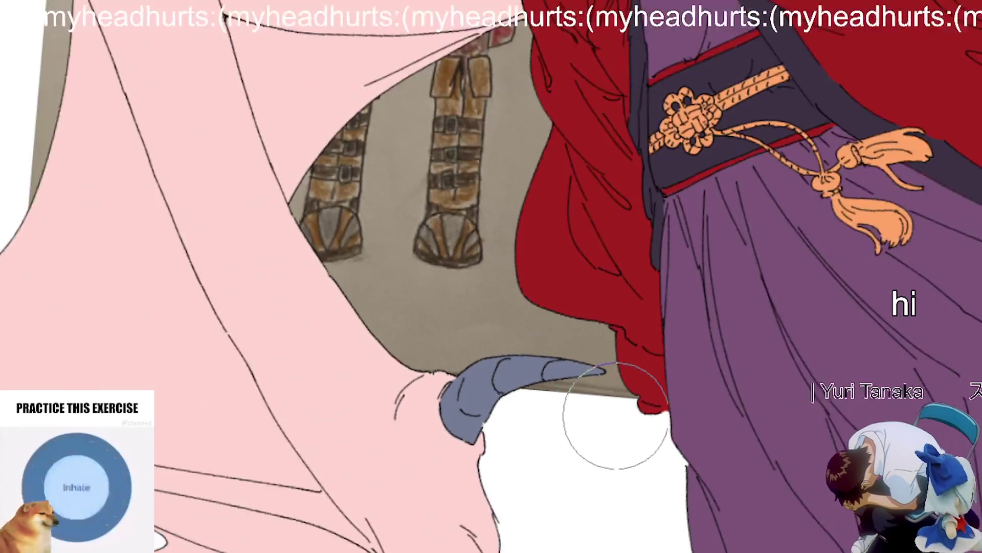
scroll(612, 414, "down", 3)
scroll(279, 358, "up", 3)
scroll(639, 482, "up", 5)
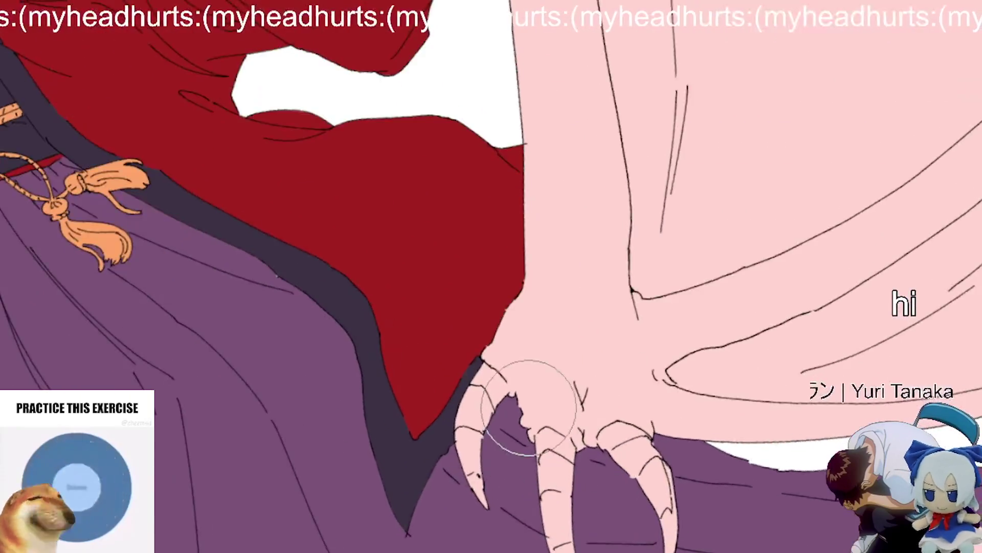
mouse_move(449, 340)
left_mouse_down()
mouse_move(454, 351)
mouse_move(473, 348)
left_mouse_up()
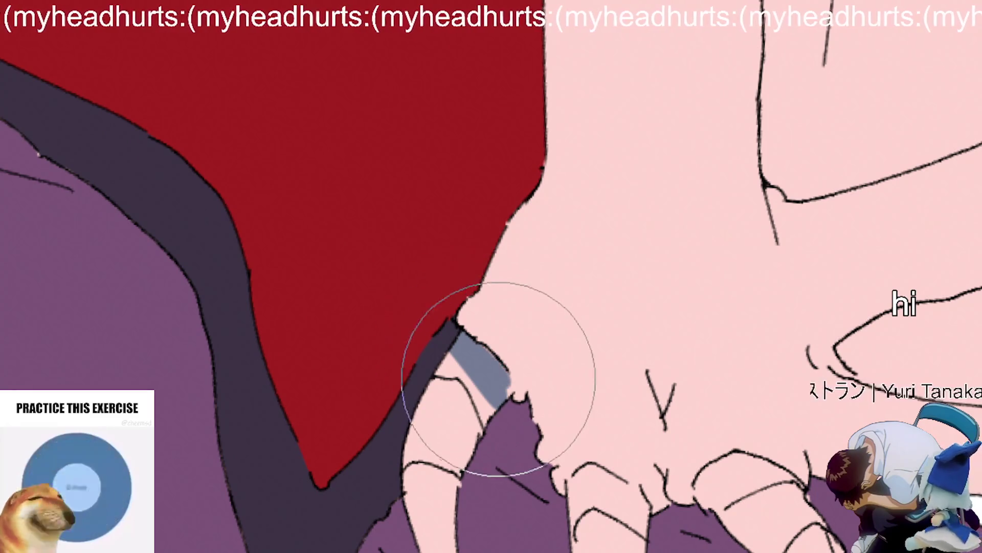
mouse_move(471, 383)
left_mouse_down()
mouse_move(406, 417)
mouse_move(425, 460)
left_mouse_up()
scroll(500, 355, "up", 2)
Step: Fill the hooked finger claw, both fingertip claws and the middle claw with slate grey
mouse_move(500, 352)
left_mouse_down()
mouse_move(491, 359)
mouse_move(491, 550)
left_mouse_up()
mouse_move(496, 355)
left_mouse_down()
mouse_move(506, 351)
mouse_move(546, 378)
mouse_move(633, 552)
left_mouse_up()
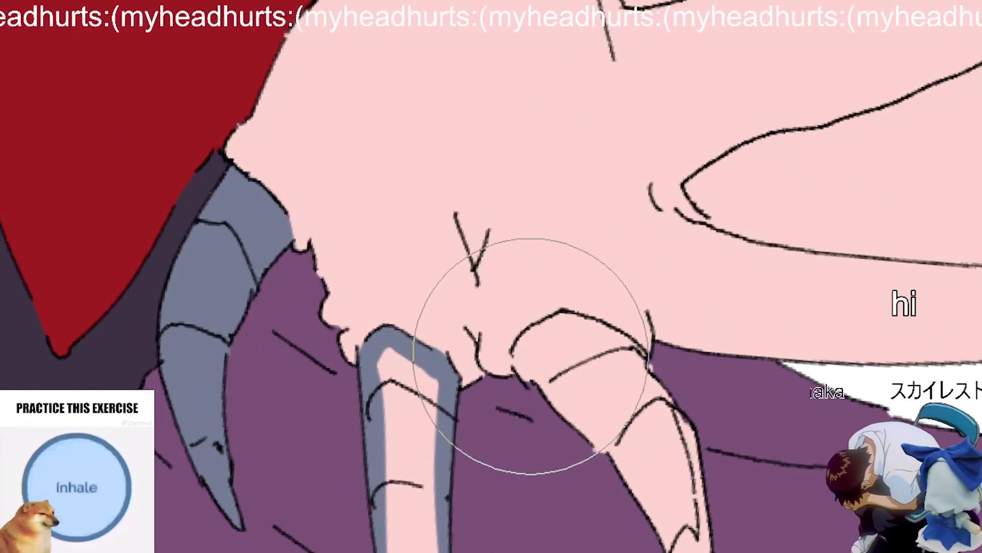
mouse_move(530, 376)
left_mouse_down()
mouse_move(527, 352)
mouse_move(548, 326)
mouse_move(614, 340)
left_mouse_up()
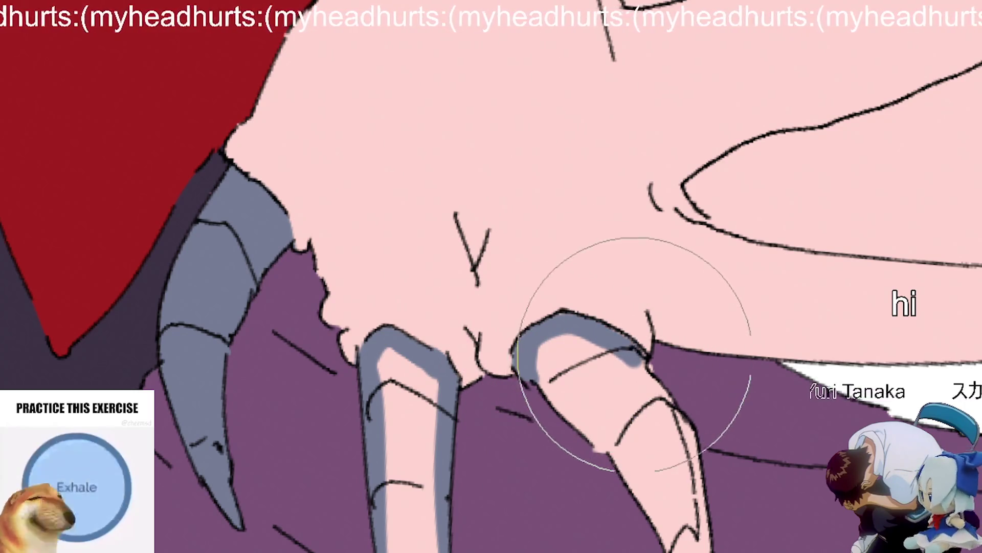
scroll(636, 328, "down", 3)
mouse_move(647, 395)
left_mouse_down()
mouse_move(570, 379)
mouse_move(550, 358)
left_mouse_up()
left_click_drag(661, 470, 603, 424)
mouse_move(504, 492)
left_mouse_down()
mouse_move(412, 423)
mouse_move(423, 361)
mouse_move(450, 393)
mouse_move(426, 476)
left_mouse_up()
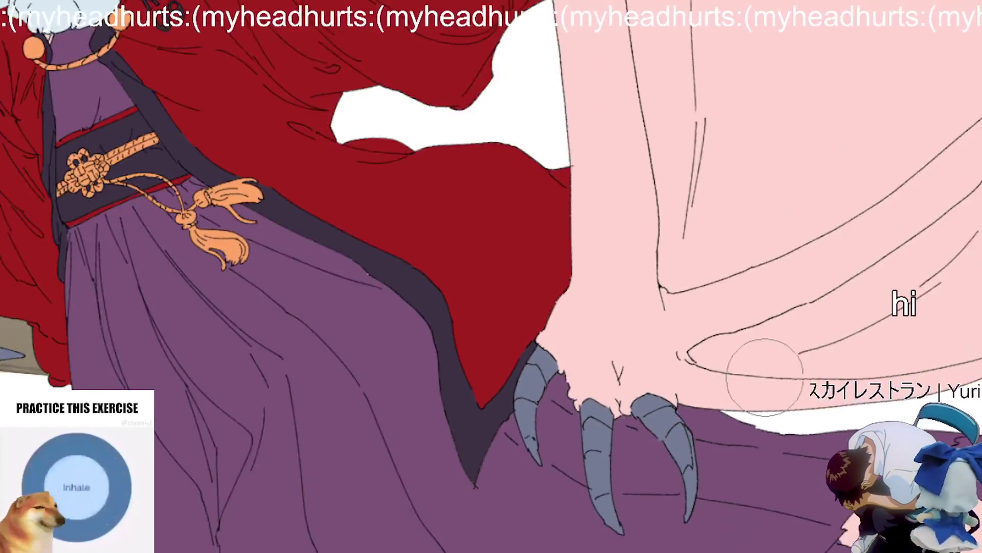
scroll(765, 377, "down", 5)
left_click_drag(764, 377, 612, 352)
scroll(612, 352, "up", 2)
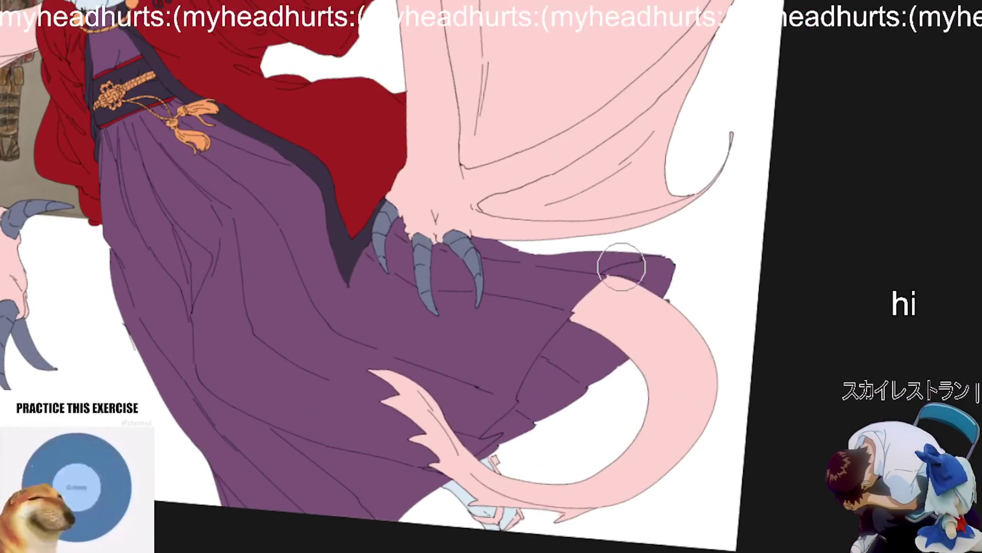
Step: Brush slate grey over the tail and its pink fins, including the lower fins
scroll(592, 391, "up", 2)
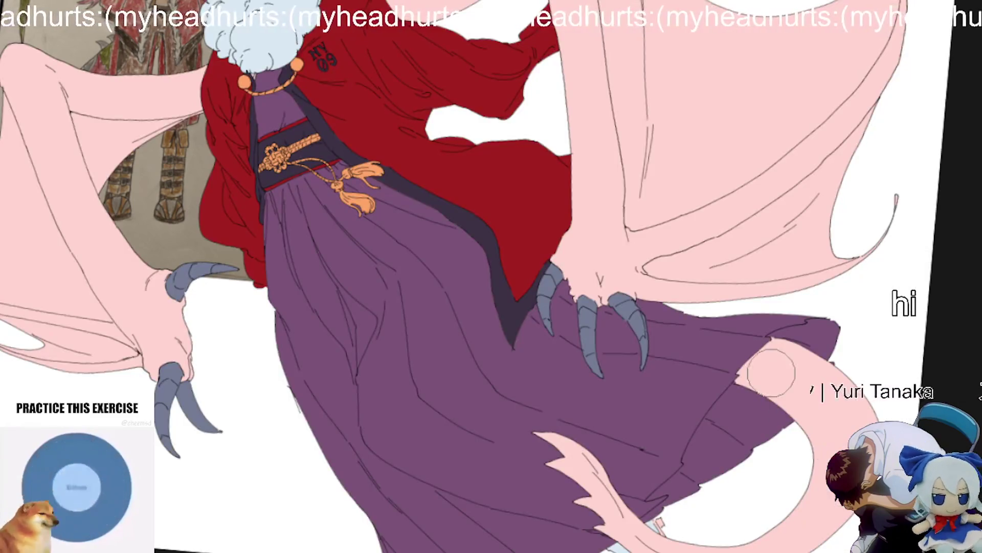
scroll(771, 373, "up", 3)
mouse_move(757, 327)
left_mouse_down()
mouse_move(778, 340)
mouse_move(730, 382)
mouse_move(866, 394)
mouse_move(792, 524)
mouse_move(811, 544)
left_mouse_up()
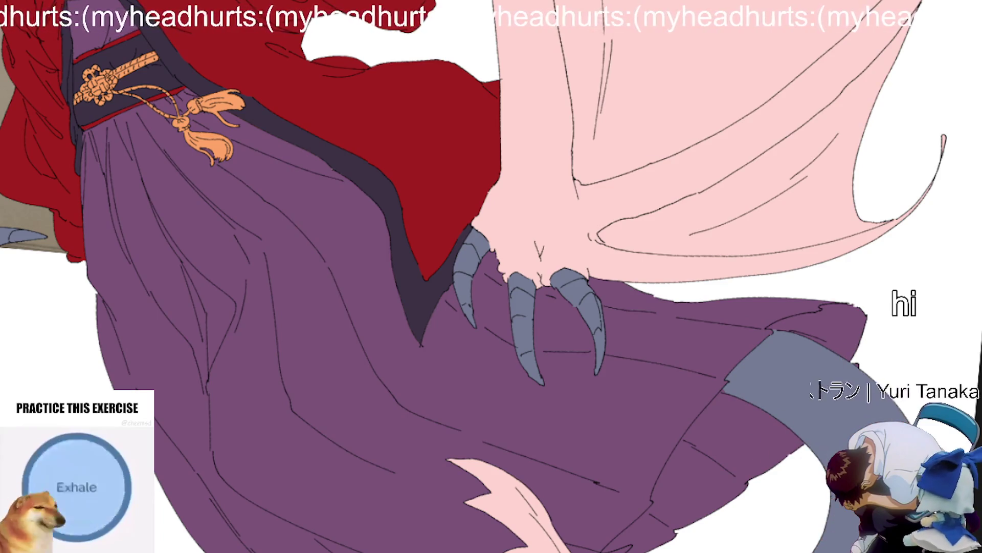
mouse_move(486, 492)
left_mouse_down()
mouse_move(508, 537)
mouse_move(517, 529)
mouse_move(500, 527)
mouse_move(557, 522)
left_mouse_up()
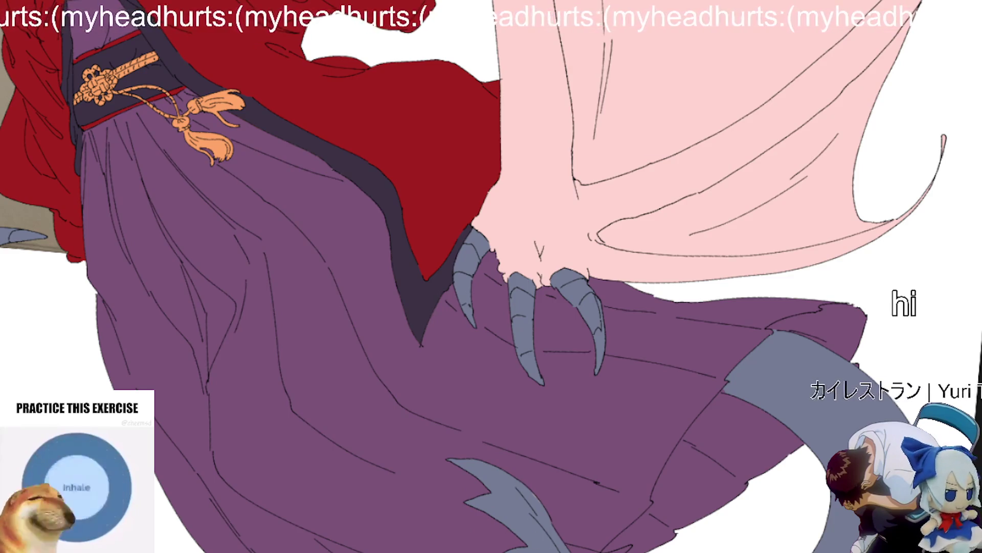
scroll(817, 487, "up", 5)
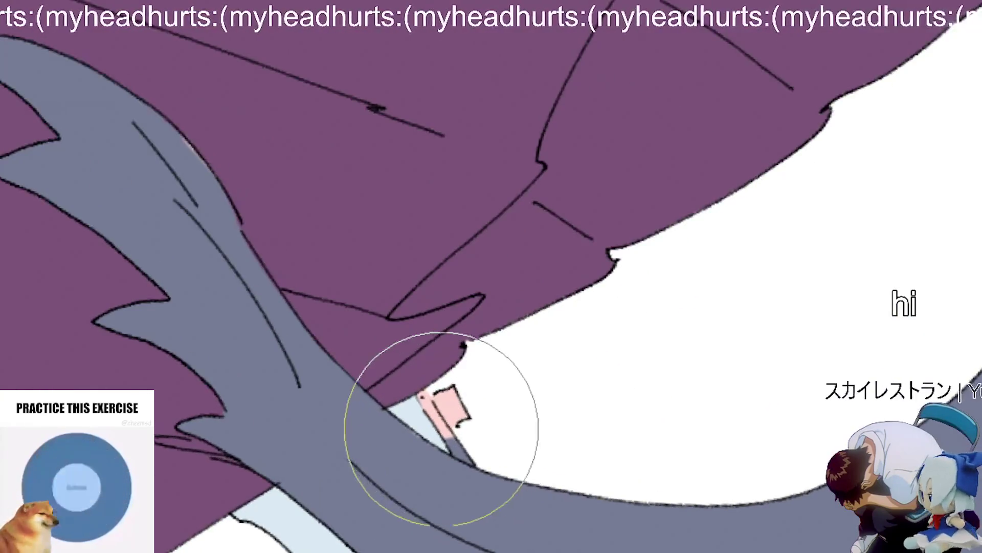
left_click_drag(486, 455, 425, 274)
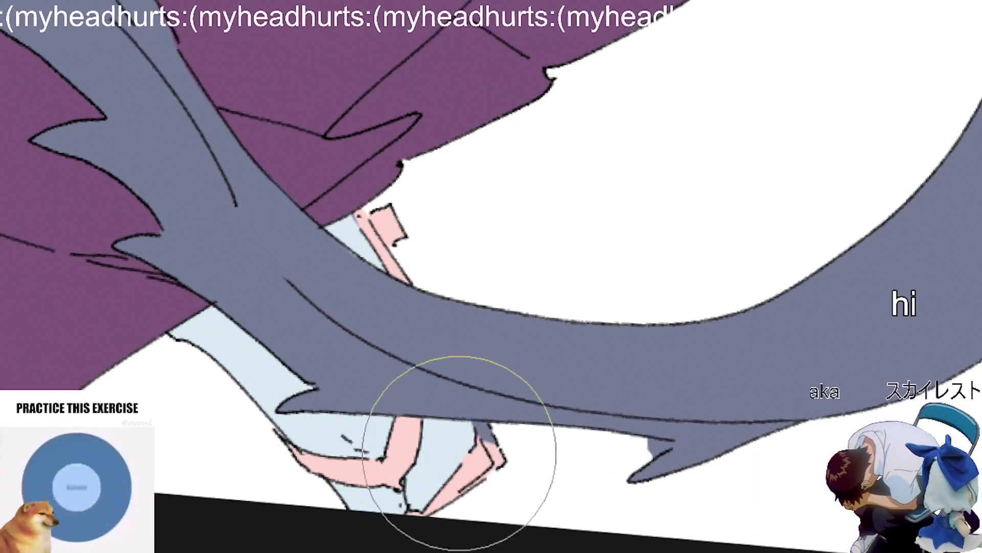
scroll(596, 373, "down", 5)
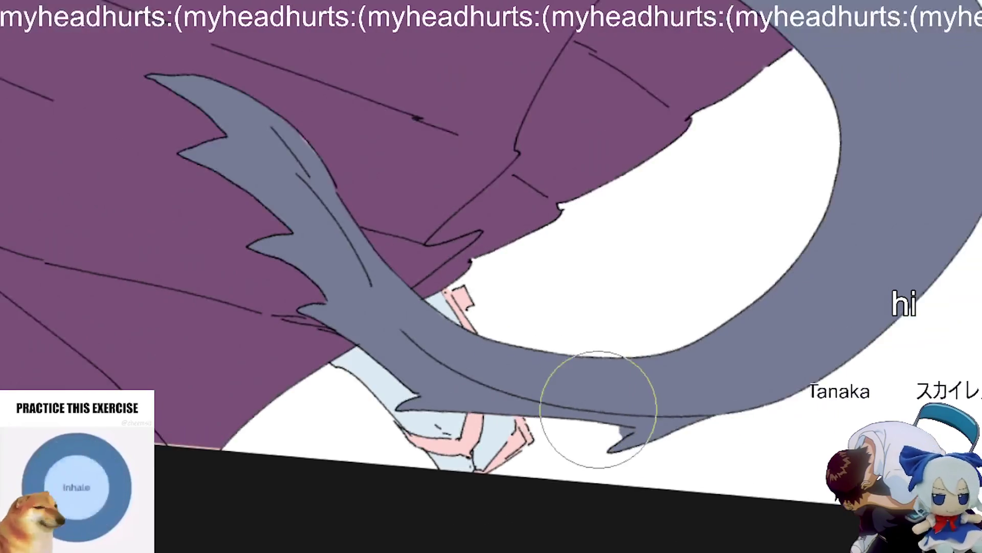
scroll(625, 396, "down", 2)
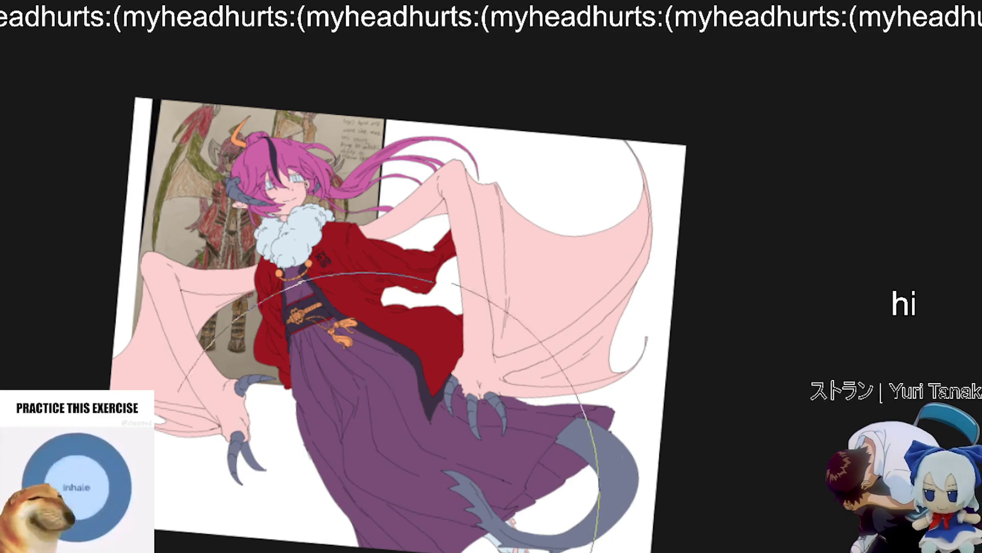
Step: Lighten the grey of the horns, claws and tail and straighten the canvas upright
left_click_drag(563, 409, 639, 511)
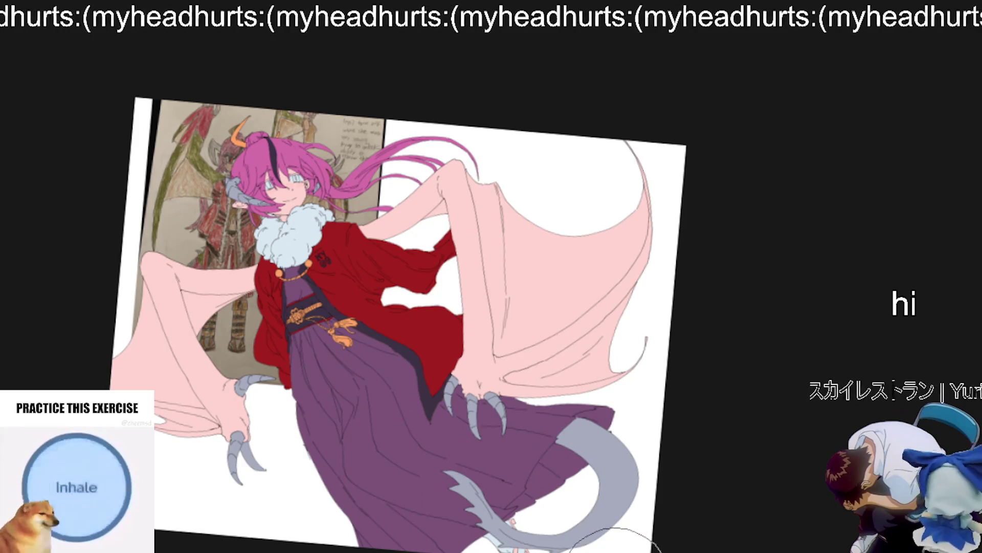
key("Delete")
left_click_drag(630, 552, 665, 547)
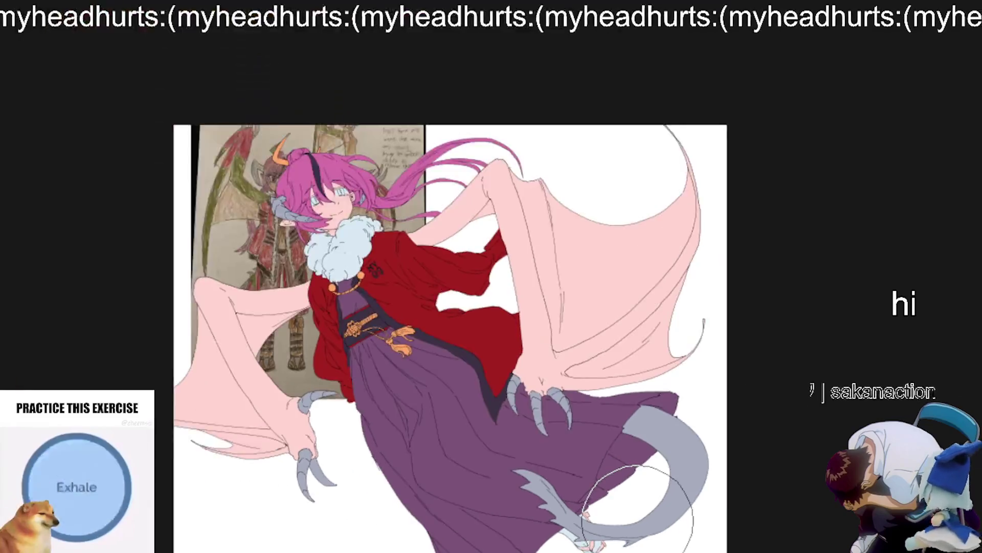
mouse_move(660, 527)
left_mouse_down()
mouse_move(640, 512)
mouse_move(793, 339)
mouse_move(776, 410)
mouse_move(511, 406)
mouse_move(559, 406)
mouse_move(563, 474)
mouse_move(544, 416)
mouse_move(582, 509)
left_mouse_up()
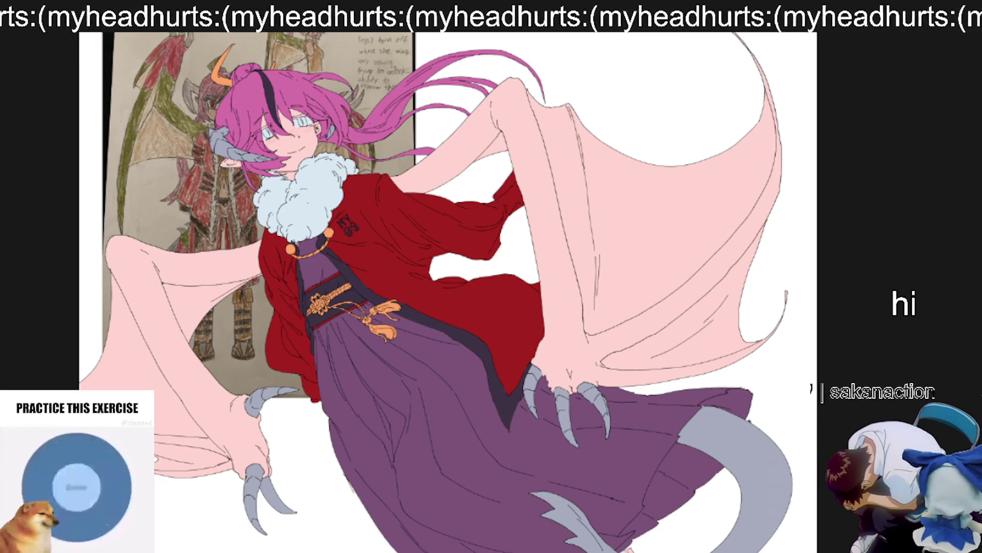
Step: Erase the excess grey fill from part of the tail
scroll(570, 547, "up", 5)
left_click_drag(573, 491, 711, 402)
scroll(710, 395, "down", 5)
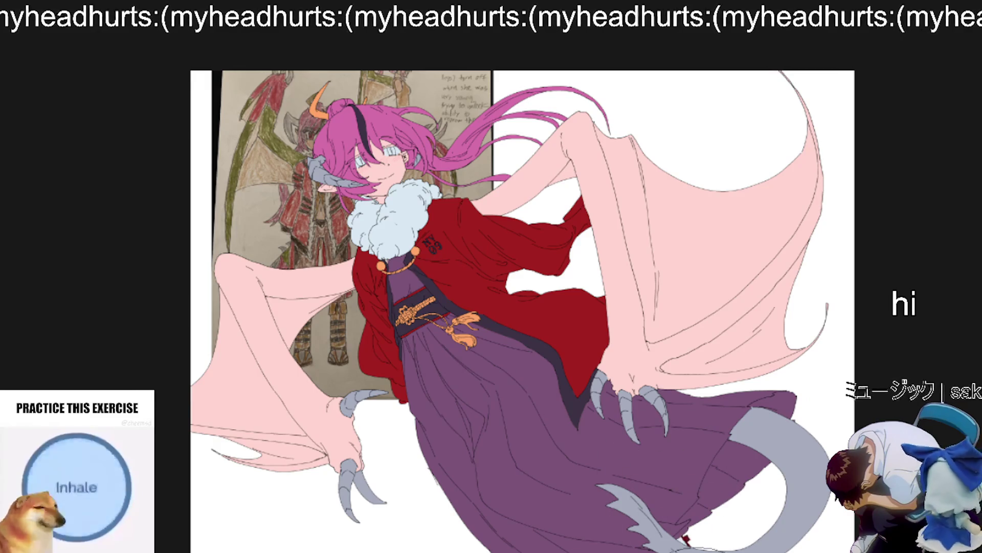
scroll(680, 450, "up", 5)
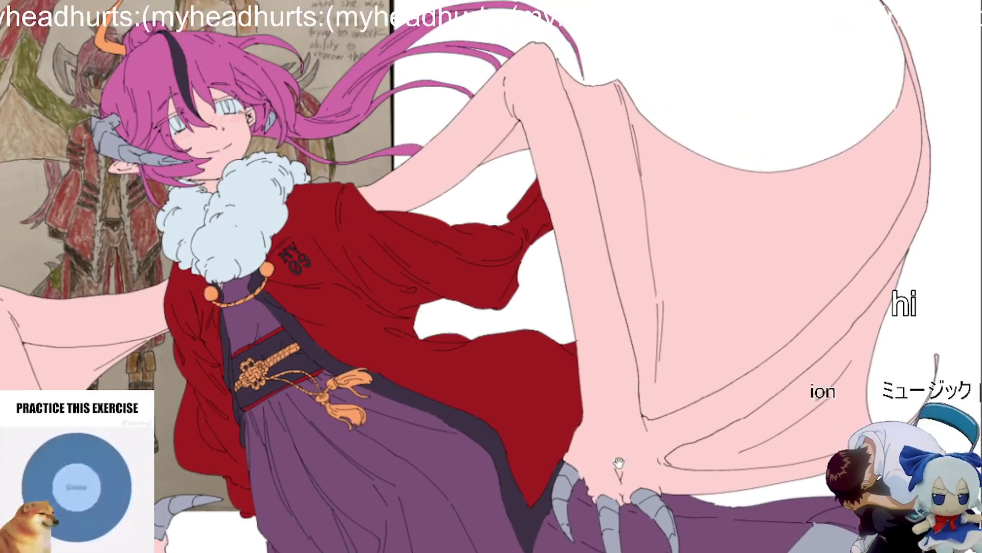
Step: Pan the view to bring the robe and tail area into sight
left_click_drag(619, 463, 684, 456)
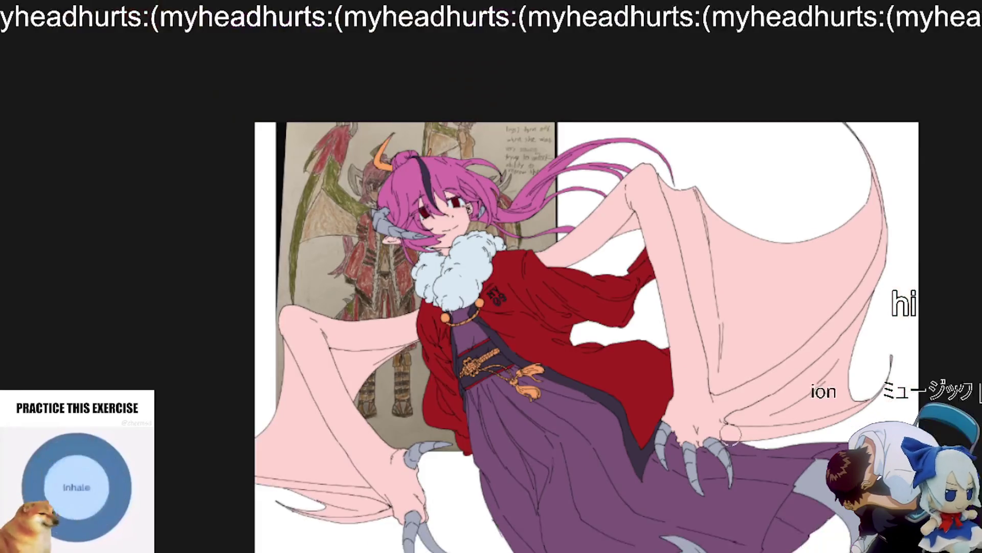
scroll(360, 297, "up", 3)
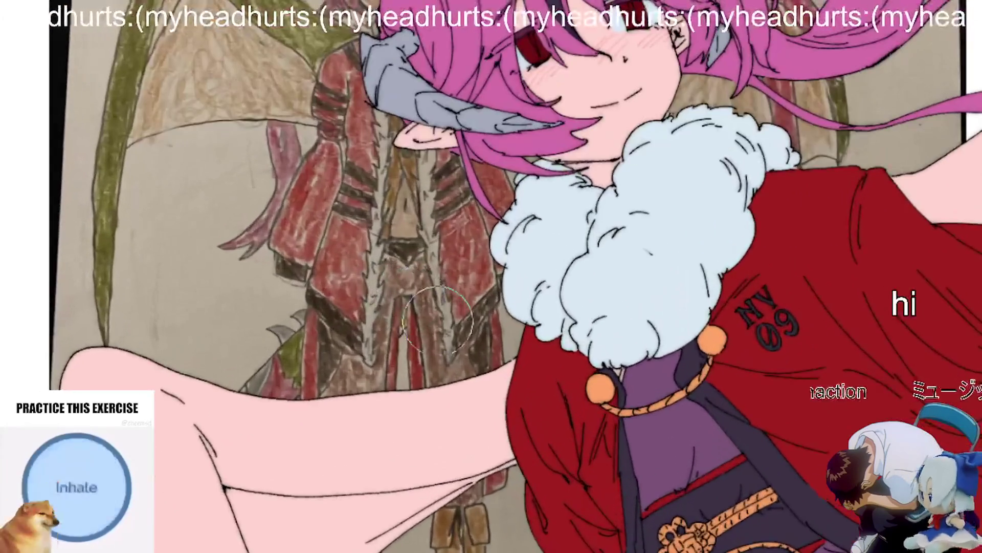
left_click_drag(426, 377, 396, 447)
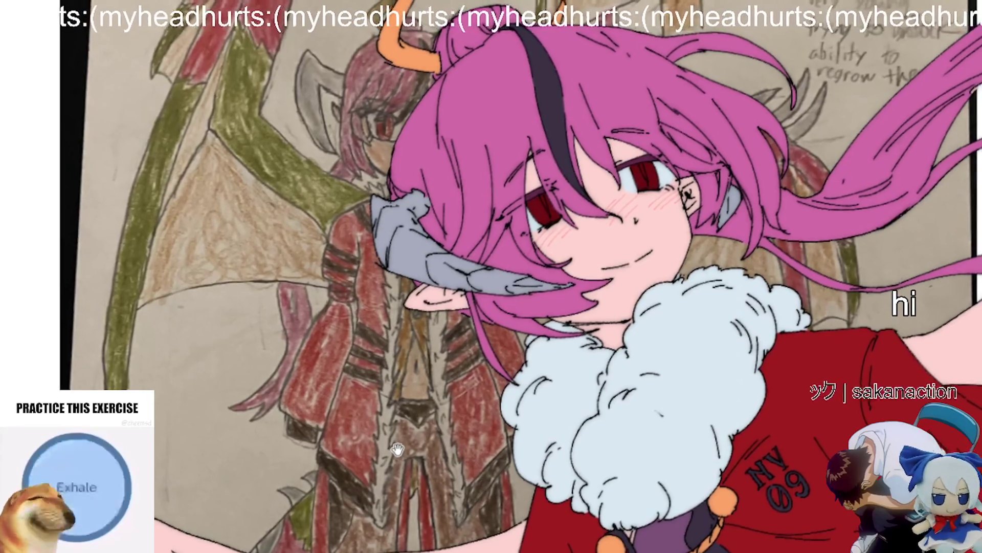
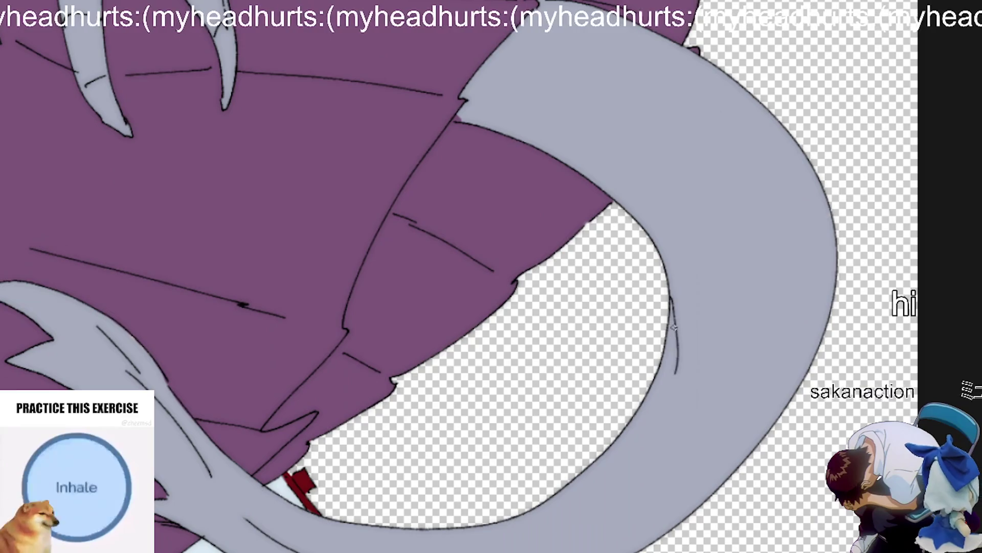
Step: Ink a spiky line inside the tail and a detail line on the claw, redoing one bad stroke
mouse_move(675, 327)
left_mouse_down()
mouse_move(677, 397)
mouse_move(730, 272)
left_mouse_up()
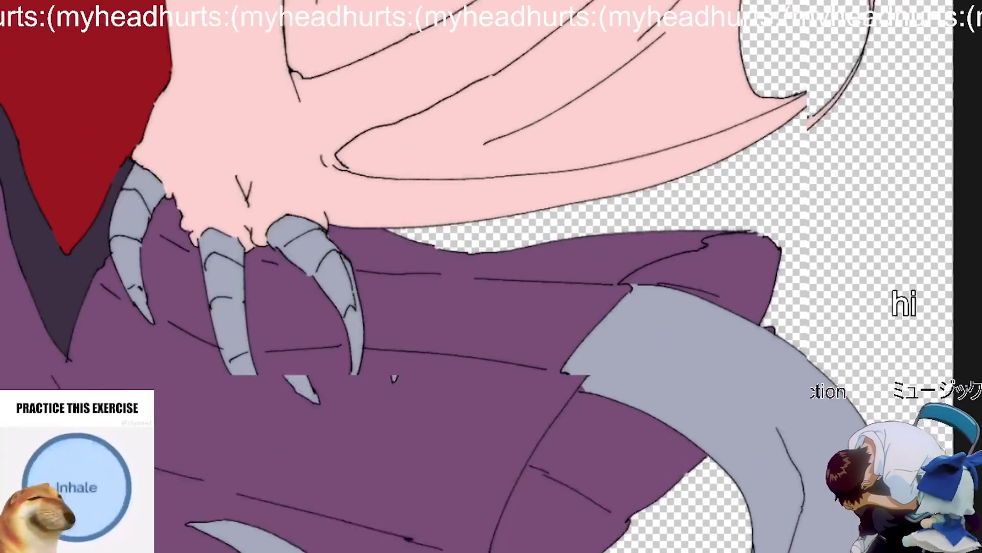
left_click_drag(775, 426, 721, 321)
key("ctrl+z")
left_click_drag(765, 425, 719, 365)
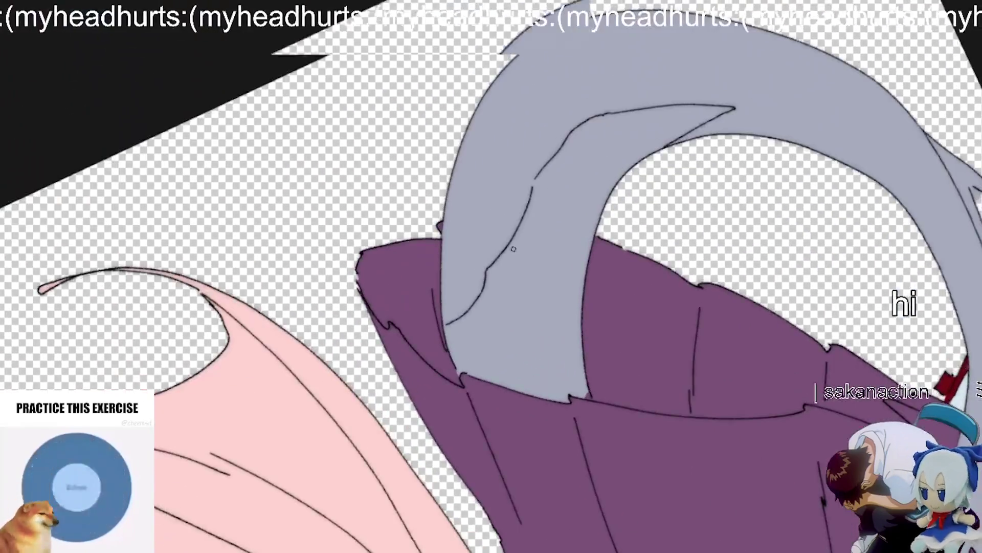
Step: Add several short detail strokes to the grey claws over the purple skirt
left_click_drag(472, 274, 430, 302)
left_click_drag(531, 199, 431, 238)
left_click_drag(548, 220, 472, 237)
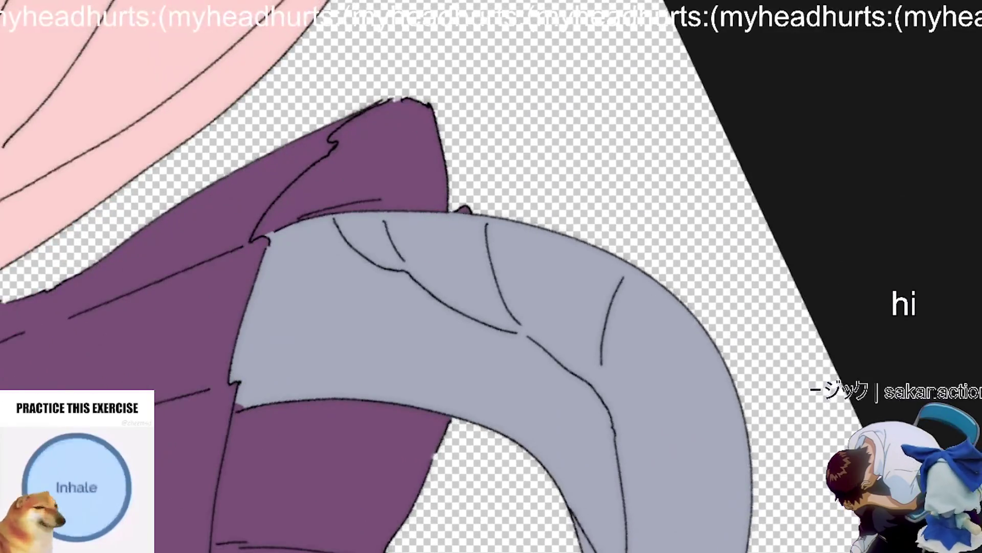
left_click_drag(642, 467, 639, 283)
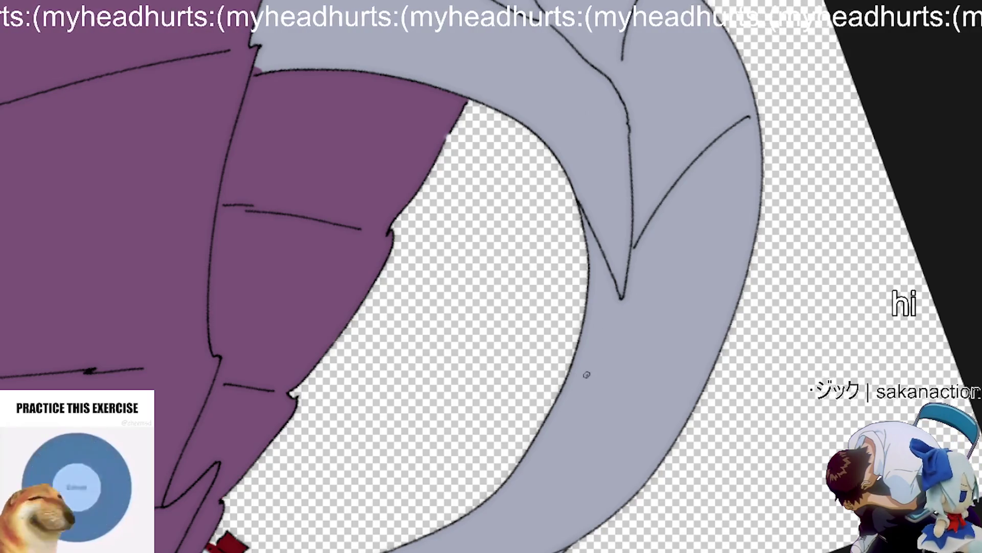
Step: Draw a curved ink line along the tail, replacing a misplaced short stroke
left_click_drag(587, 375, 745, 246)
key("ctrl+z")
left_click_drag(607, 337, 586, 248)
Step: Rotate and zoom the canvas to review the tail, skirt and armour reference drawing
scroll(690, 225, "down", 5)
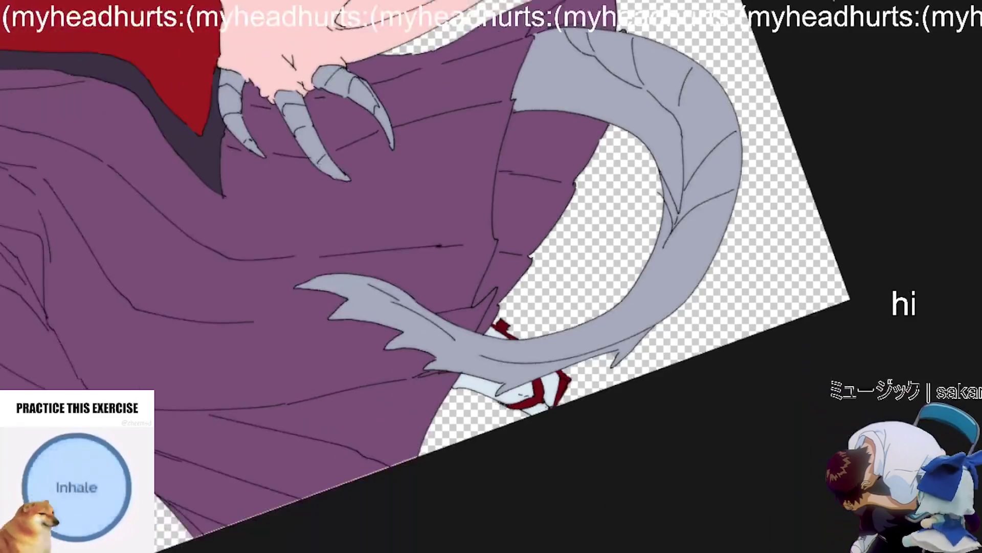
left_click_drag(690, 225, 653, 541)
mouse_move(461, 542)
left_mouse_down()
mouse_move(491, 276)
mouse_move(537, 256)
left_mouse_up()
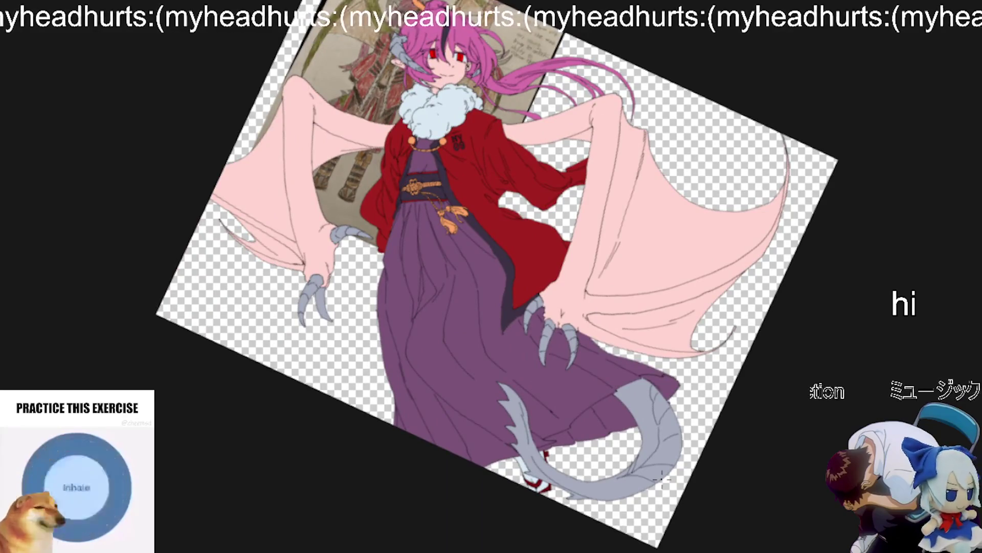
scroll(662, 480, "up", 8)
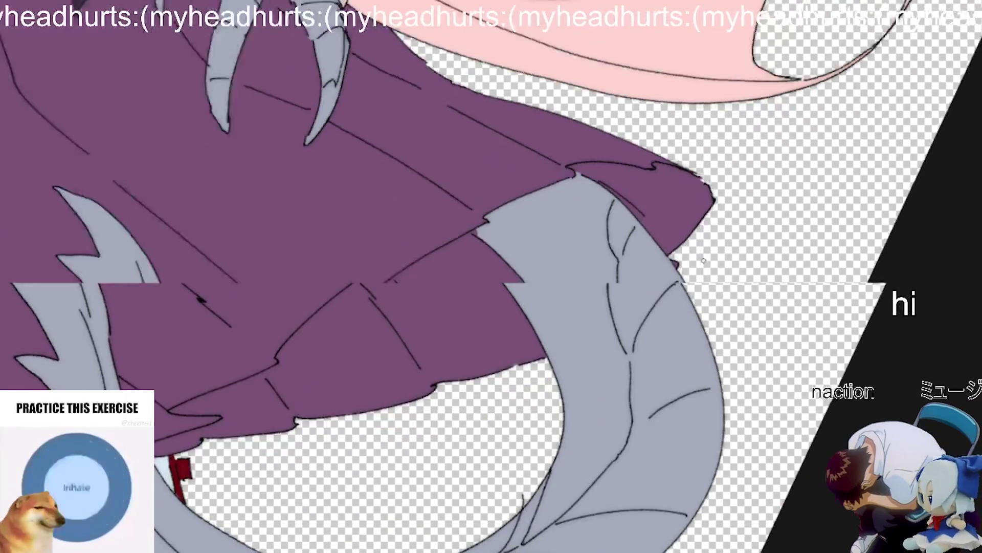
scroll(703, 261, "down", 8)
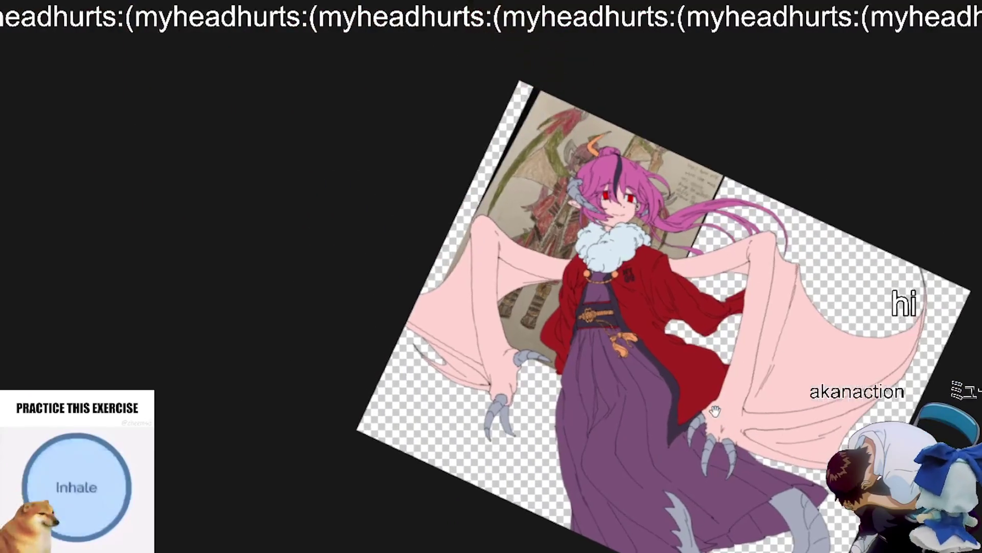
mouse_move(714, 411)
left_mouse_down()
mouse_move(562, 378)
mouse_move(741, 434)
left_mouse_up()
scroll(593, 297, "up", 8)
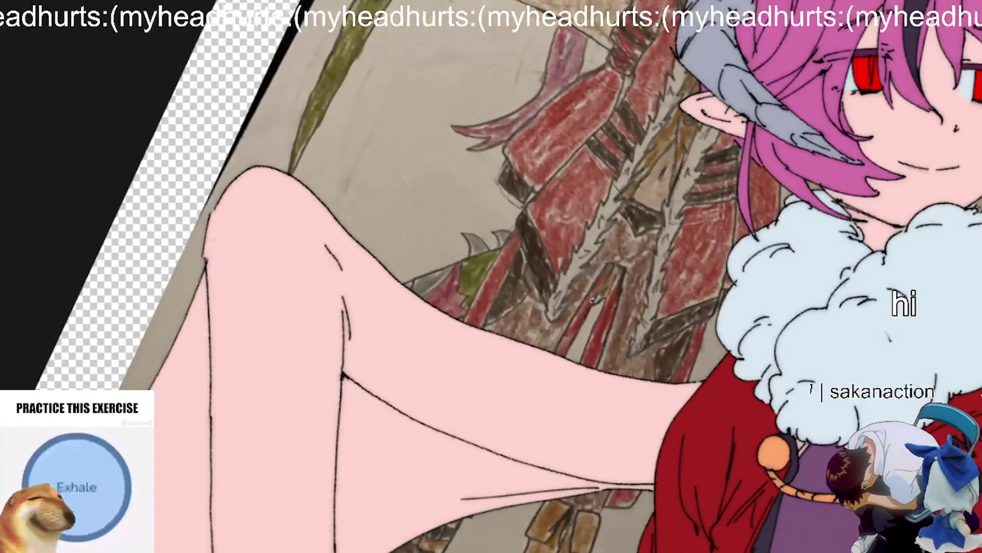
scroll(583, 310, "down", 8)
scroll(681, 299, "up", 4)
scroll(680, 300, "up", 6)
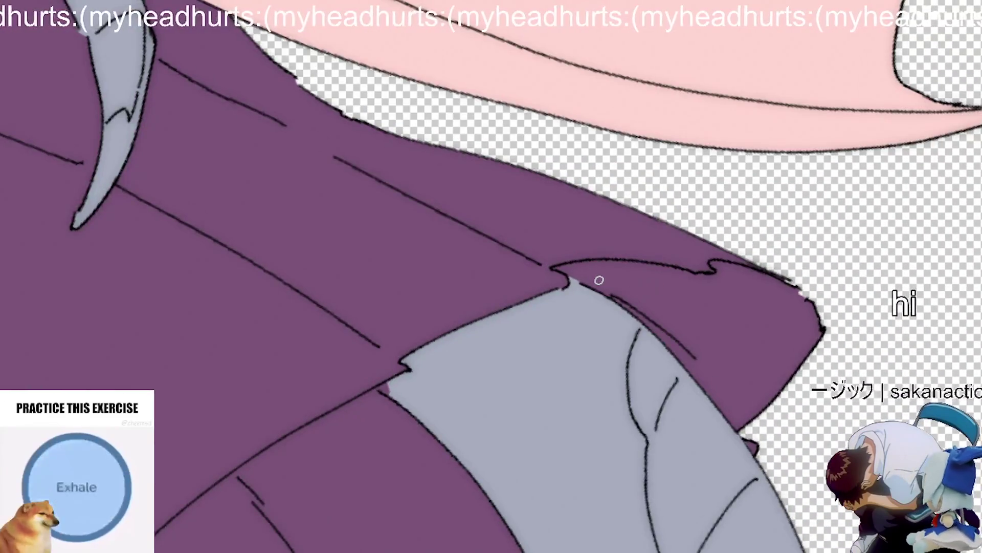
left_click_drag(640, 310, 769, 216)
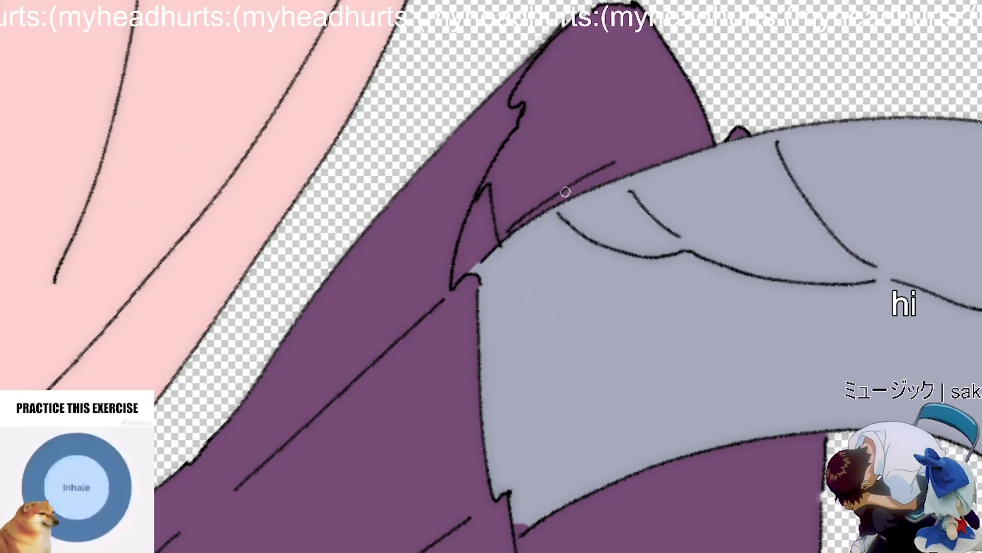
scroll(558, 195, "down", 4)
scroll(660, 366, "up", 3)
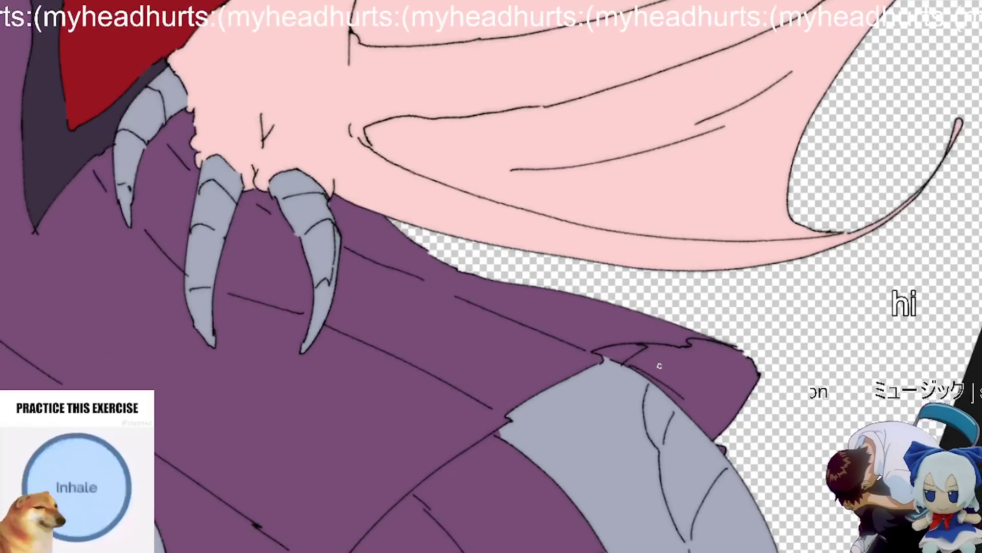
scroll(659, 365, "down", 2)
left_click_drag(659, 365, 716, 269)
scroll(715, 269, "up", 2)
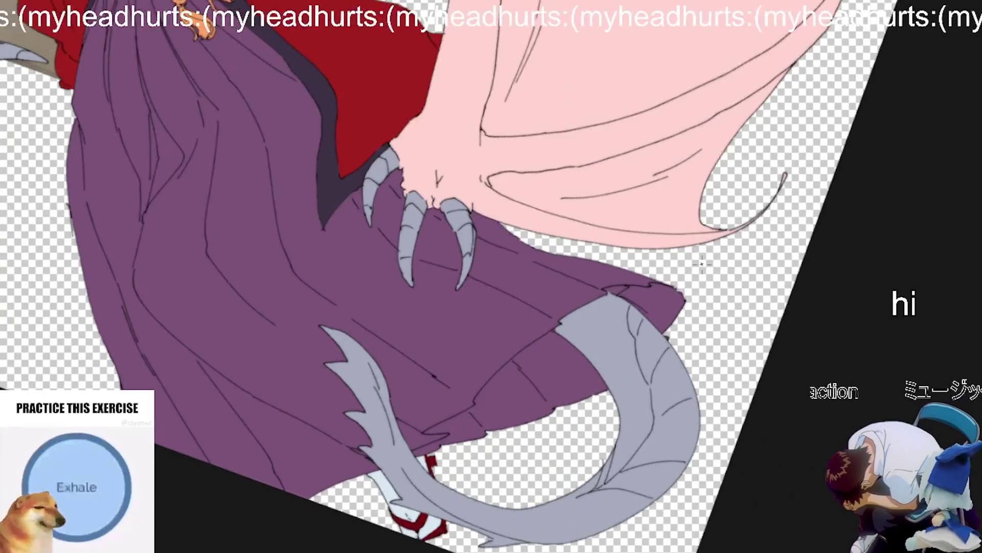
scroll(638, 309, "up", 5)
scroll(629, 309, "down", 5)
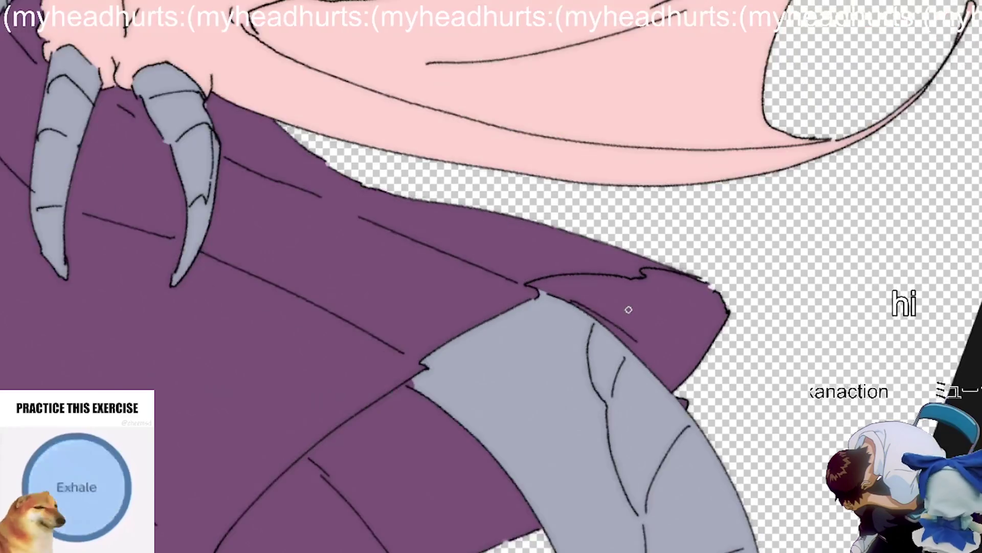
scroll(633, 309, "up", 3)
scroll(534, 496, "down", 3)
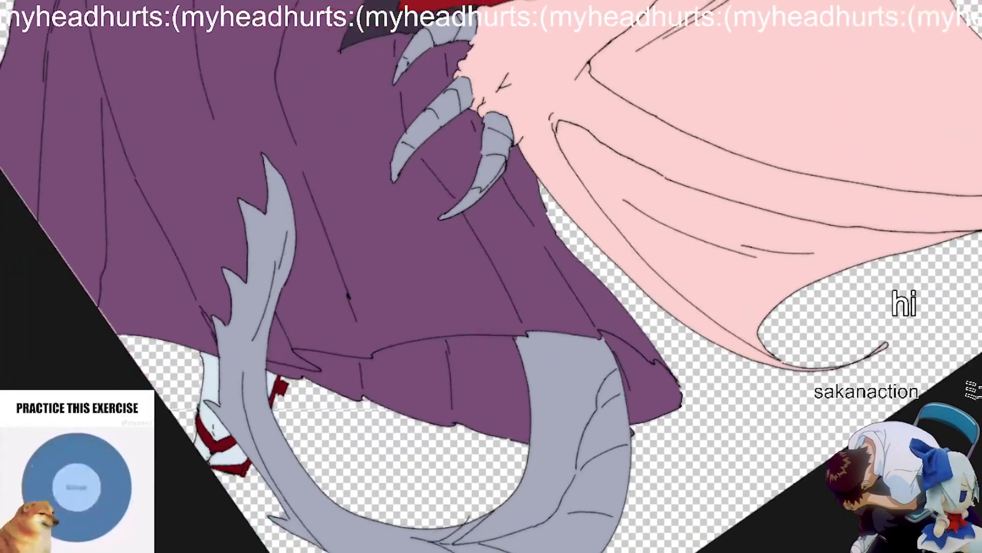
scroll(534, 496, "up", 6)
scroll(614, 501, "down", 6)
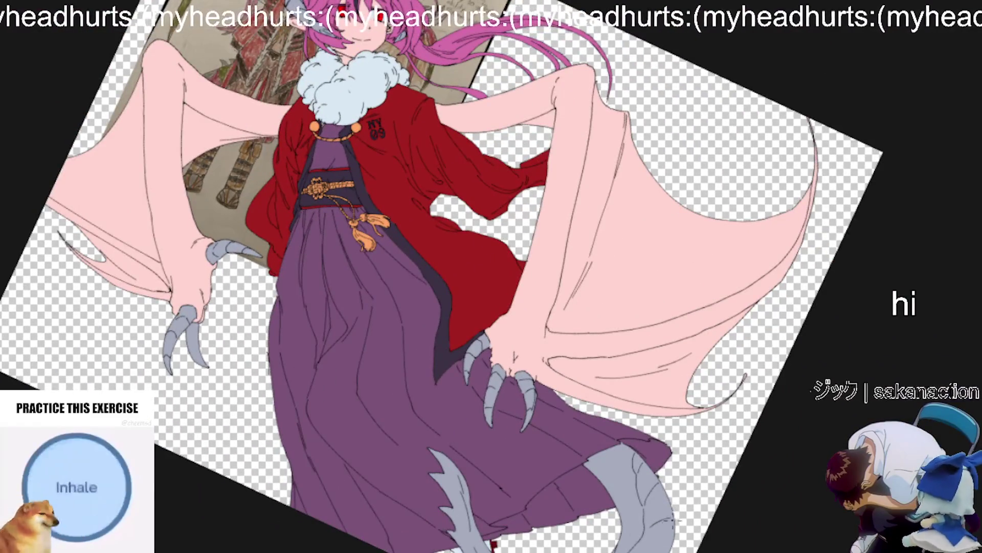
left_click_drag(668, 530, 632, 502)
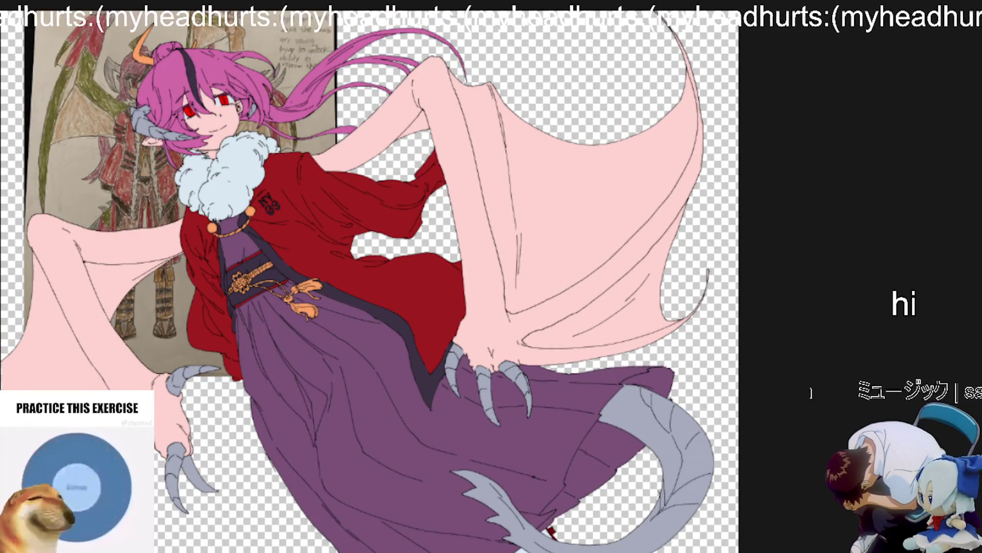
Step: Mirror the view to check the drawing, then bucket-fill the tail's inner strip pink
key("ctrl+z")
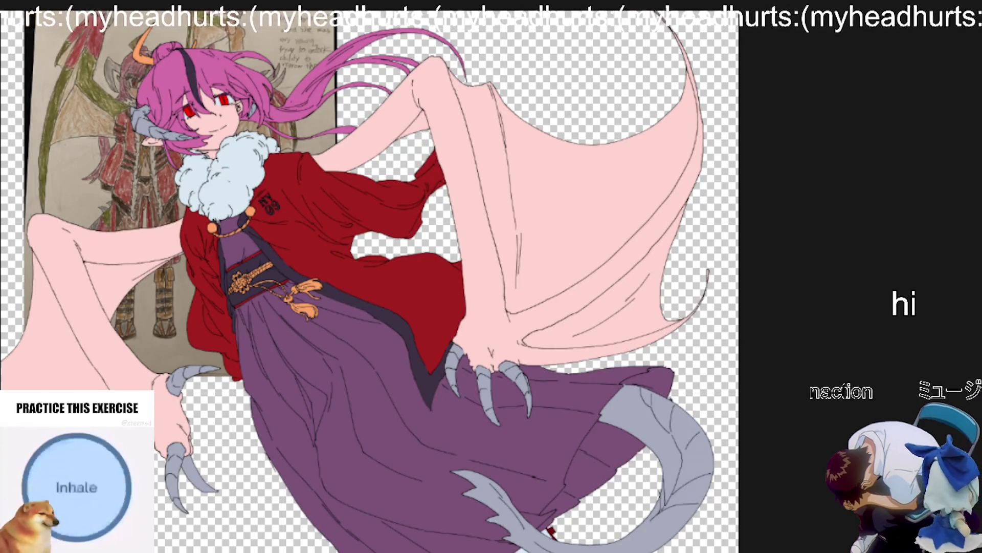
scroll(697, 466, "up", 8)
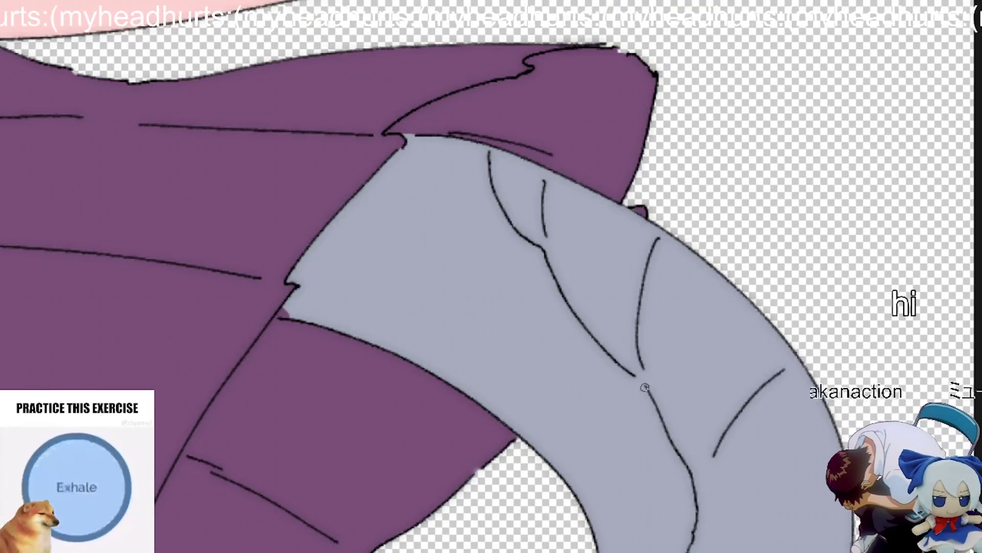
scroll(625, 388, "up", 2)
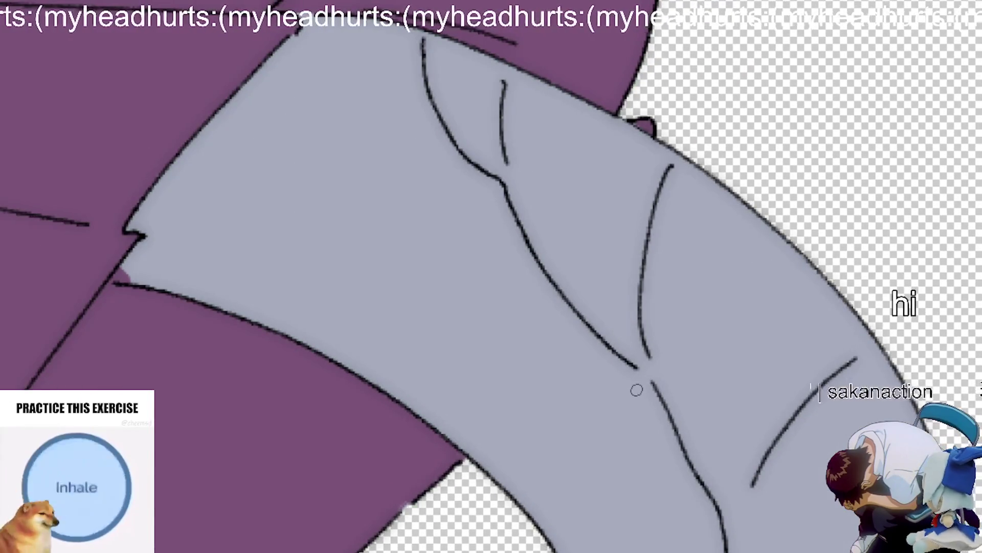
scroll(620, 422, "down", 4)
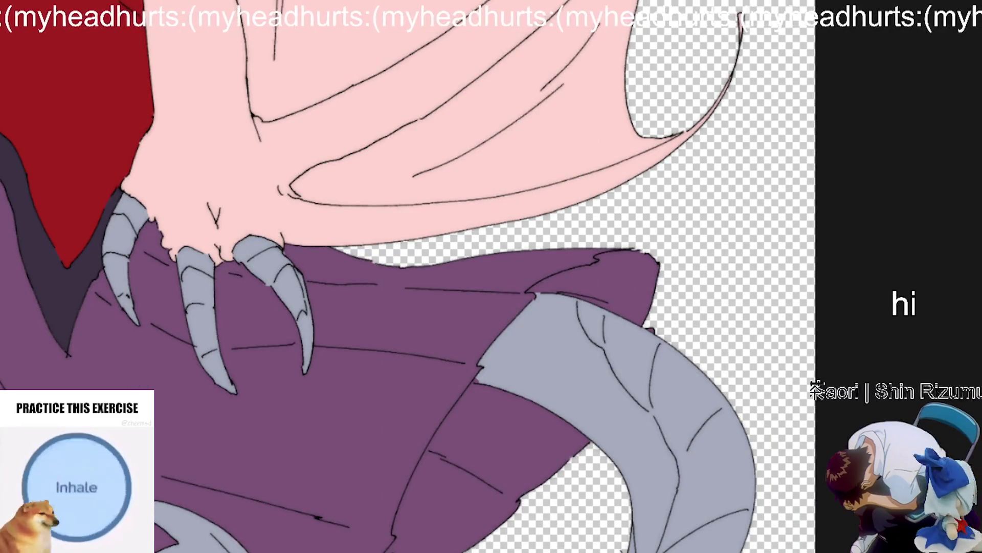
left_click(643, 453)
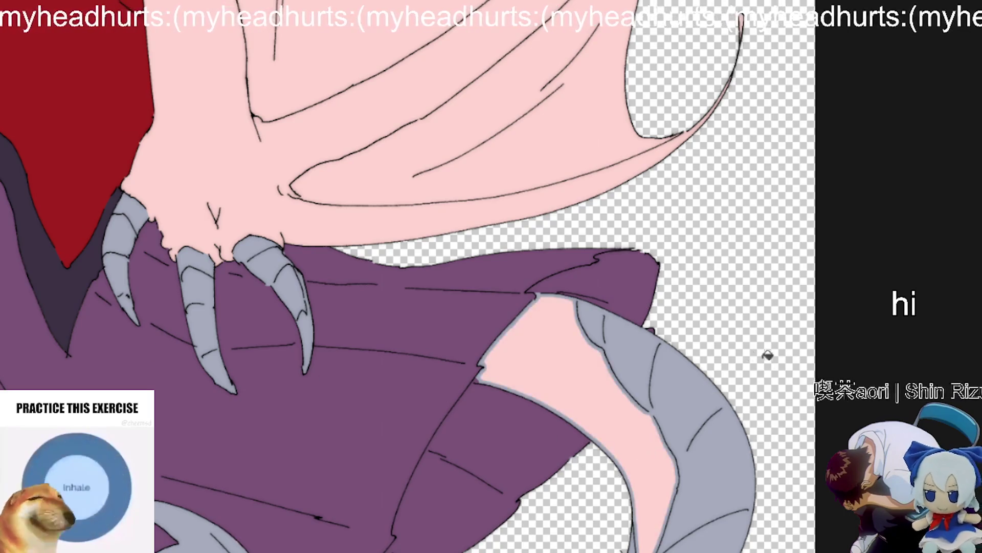
Step: With a round brush, paint pink over the grey fringe along the tail's edge
scroll(689, 456, "up", 2)
scroll(607, 290, "up", 2)
key("b")
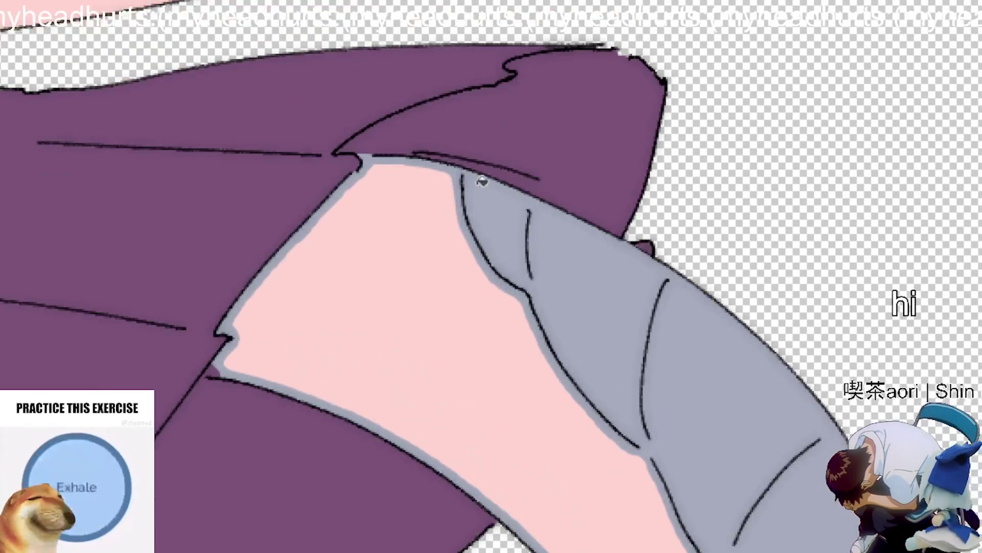
mouse_move(317, 201)
left_mouse_down()
mouse_move(208, 356)
mouse_move(501, 501)
mouse_move(537, 550)
left_mouse_up()
scroll(559, 314, "down", 3)
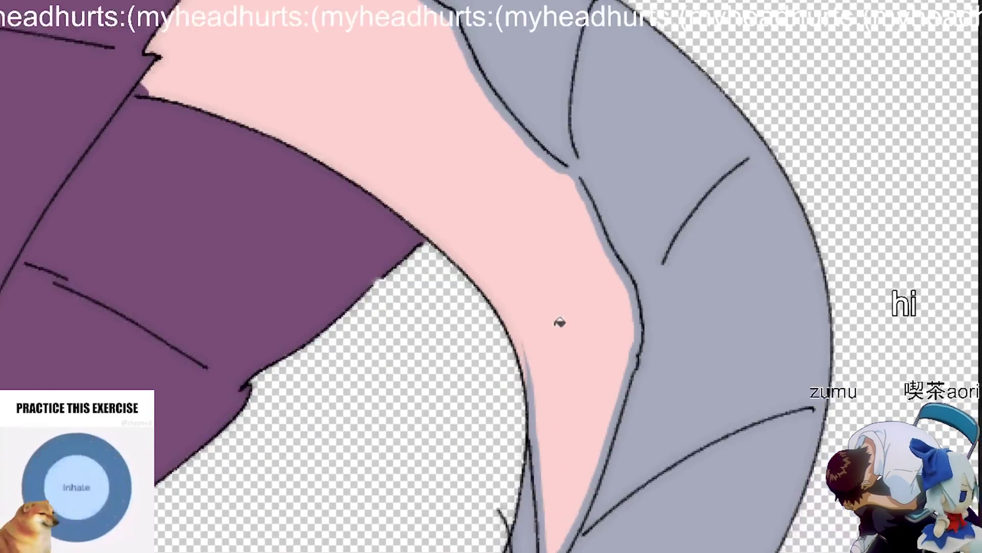
scroll(517, 351, "up", 2)
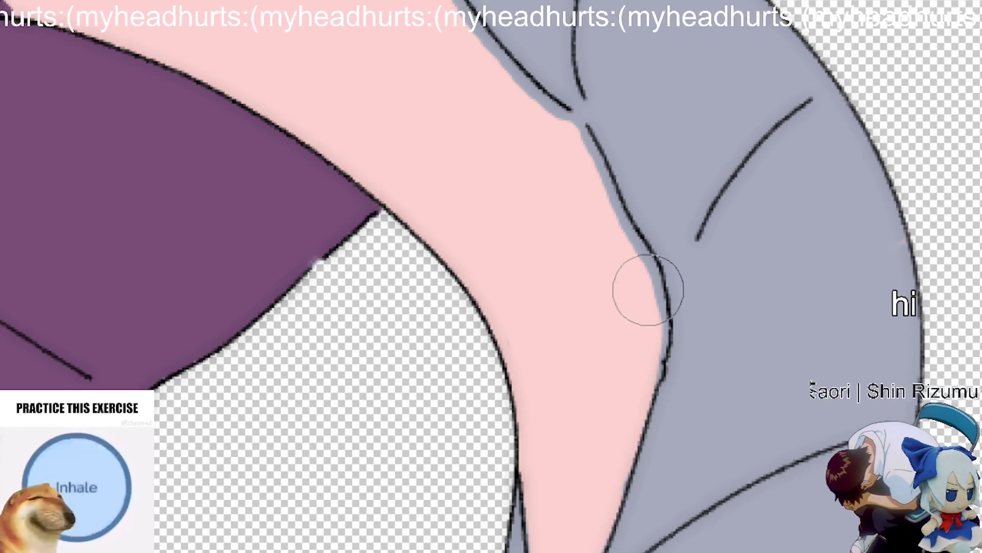
left_click_drag(658, 352, 629, 174)
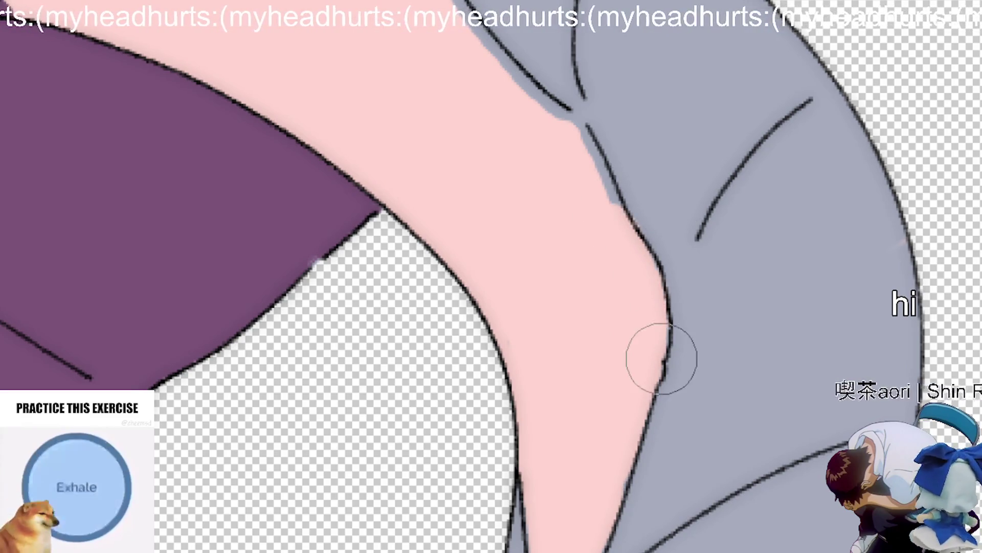
Step: At a medium brush size, paint pink over the remaining grey gaps beside the outline
scroll(604, 502, "up", 5)
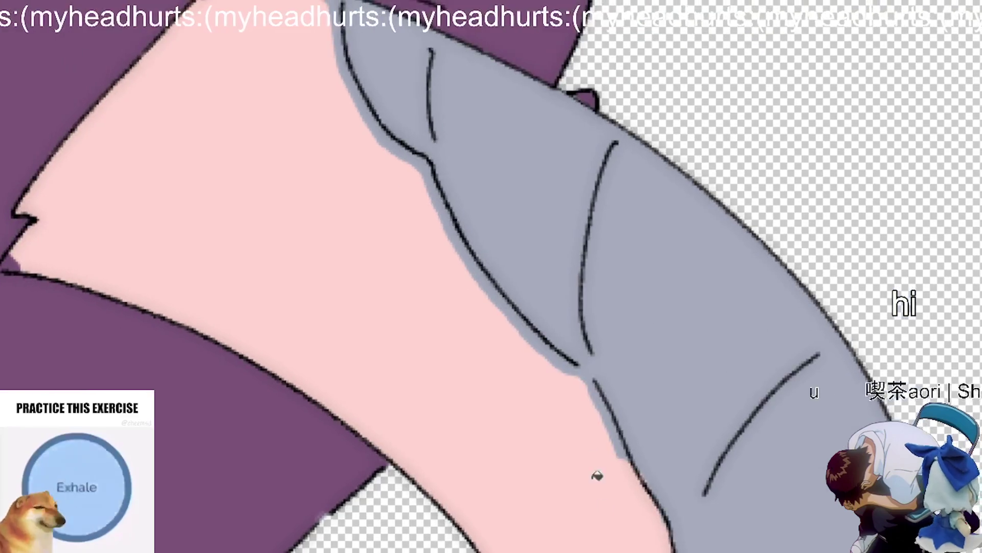
mouse_move(338, 21)
left_mouse_down()
mouse_move(339, 61)
mouse_move(345, 55)
mouse_move(362, 105)
mouse_move(513, 259)
left_mouse_up()
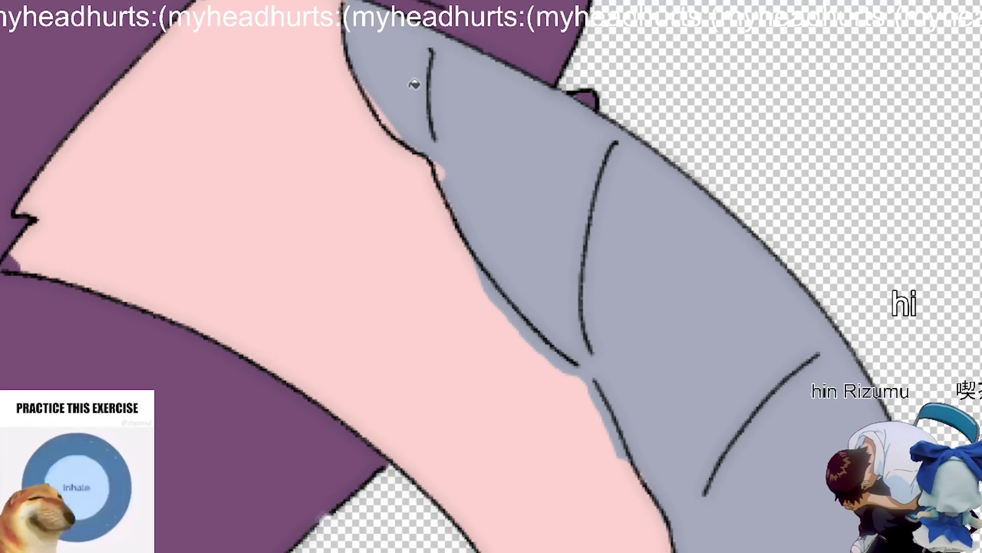
key("bracketright")
key("bracketright")
key("bracketright")
key("bracketleft")
key("bracketleft")
key("bracketleft")
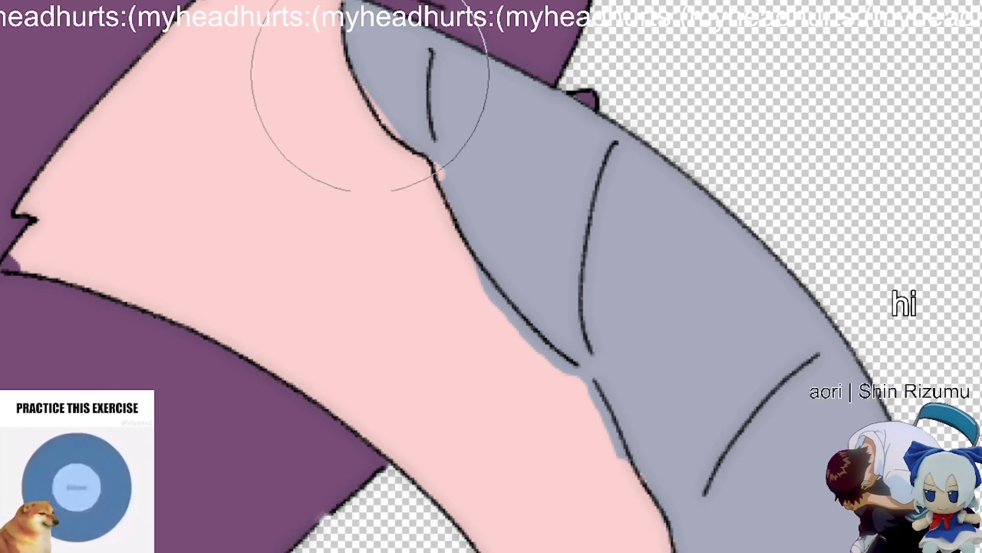
mouse_move(409, 133)
left_mouse_down()
mouse_move(452, 162)
mouse_move(469, 202)
mouse_move(431, 215)
mouse_move(457, 258)
mouse_move(582, 384)
mouse_move(629, 483)
mouse_move(591, 421)
mouse_move(576, 336)
mouse_move(458, 197)
mouse_move(476, 227)
mouse_move(476, 307)
mouse_move(555, 377)
left_mouse_up()
scroll(555, 377, "down", 3)
left_click_drag(585, 481, 656, 374)
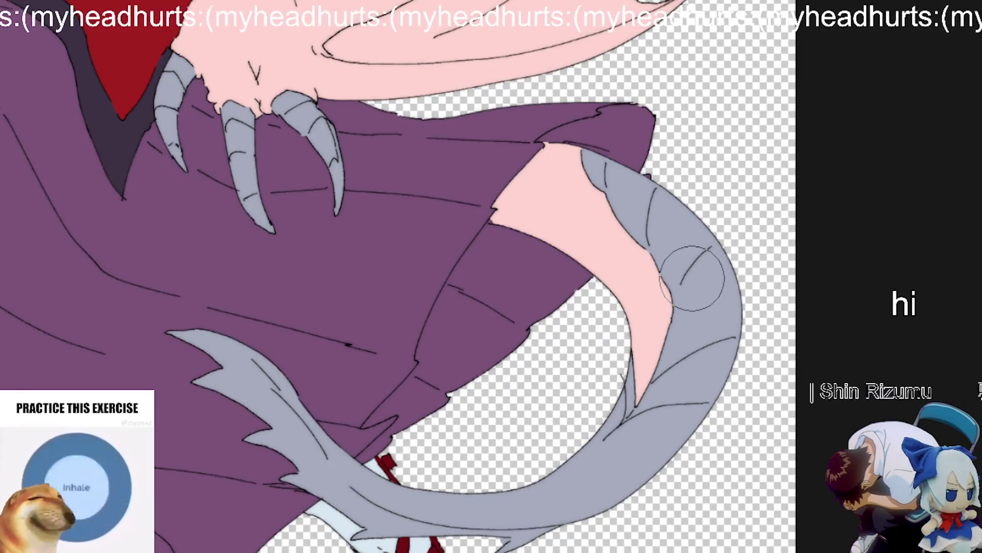
Step: Recolour the pink area inside the tail
scroll(703, 321, "down", 5)
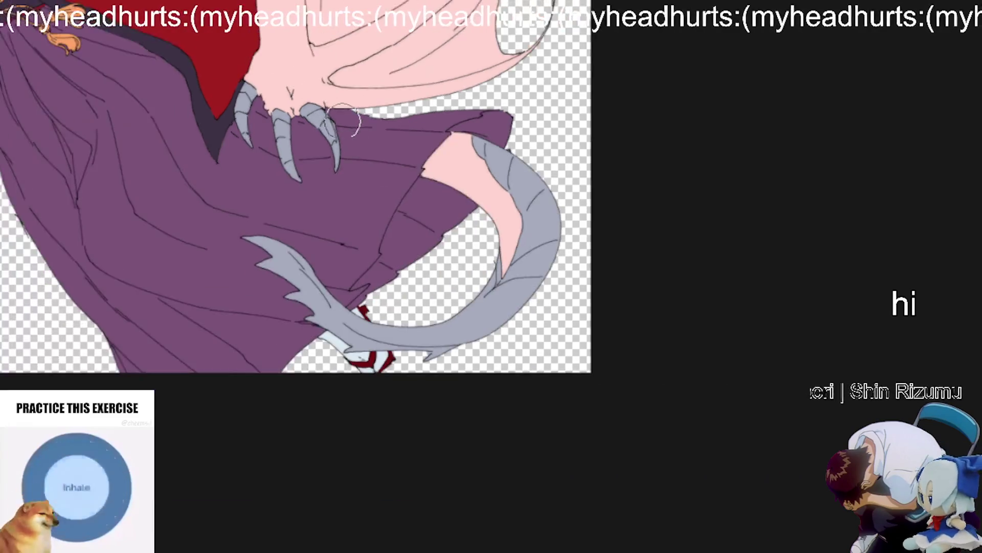
scroll(510, 408, "up", 3)
scroll(481, 301, "down", 3)
scroll(486, 275, "up", 4)
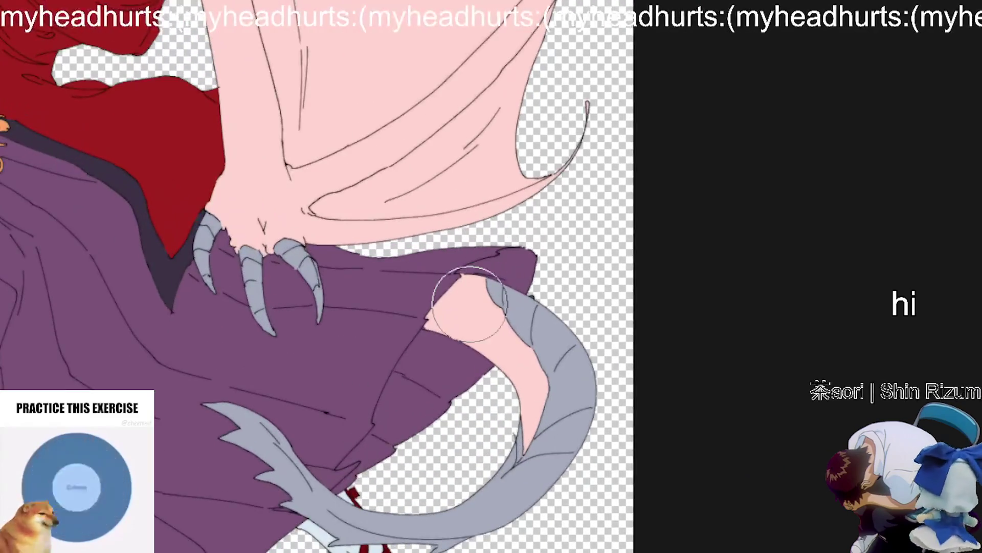
scroll(552, 351, "up", 2)
left_click(552, 435)
Step: Try filling the green patch on the tail red, then undo that fill
scroll(582, 274, "down", 4)
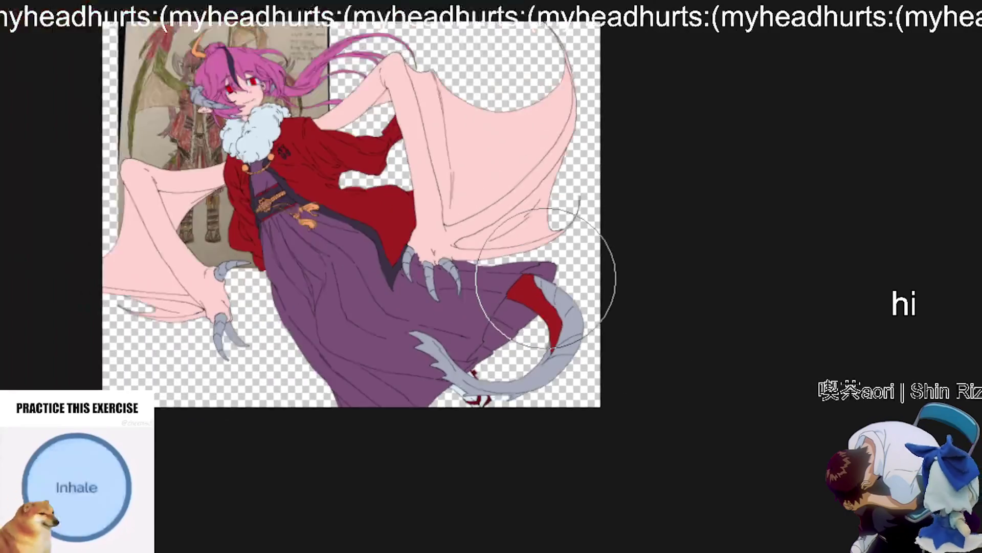
scroll(512, 301, "up", 4)
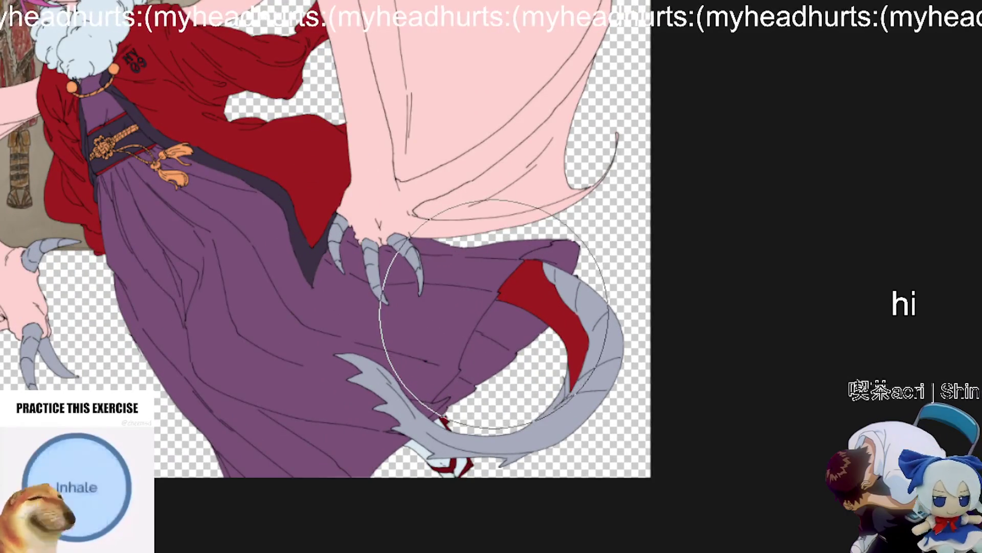
scroll(470, 297, "down", 3)
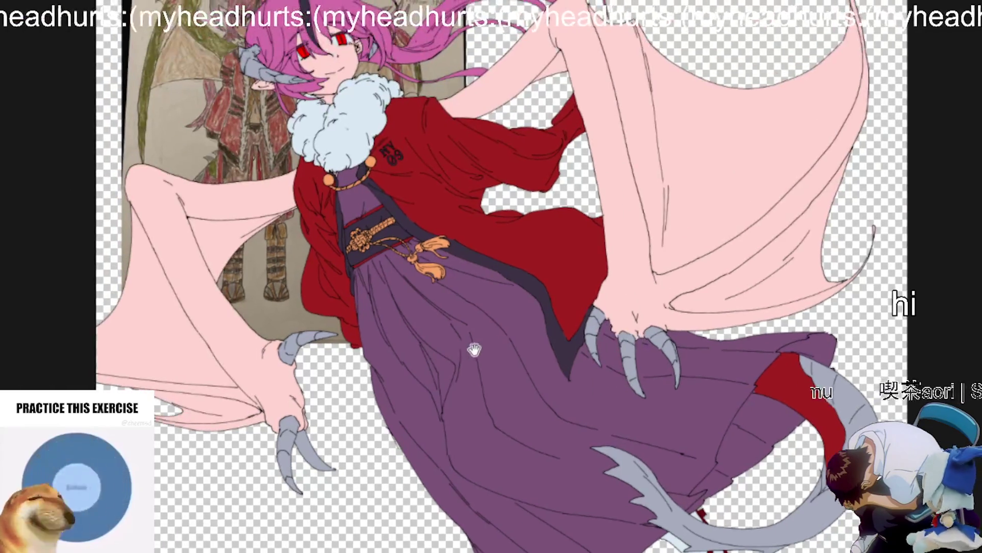
scroll(408, 243, "up", 3)
scroll(517, 292, "up", 2)
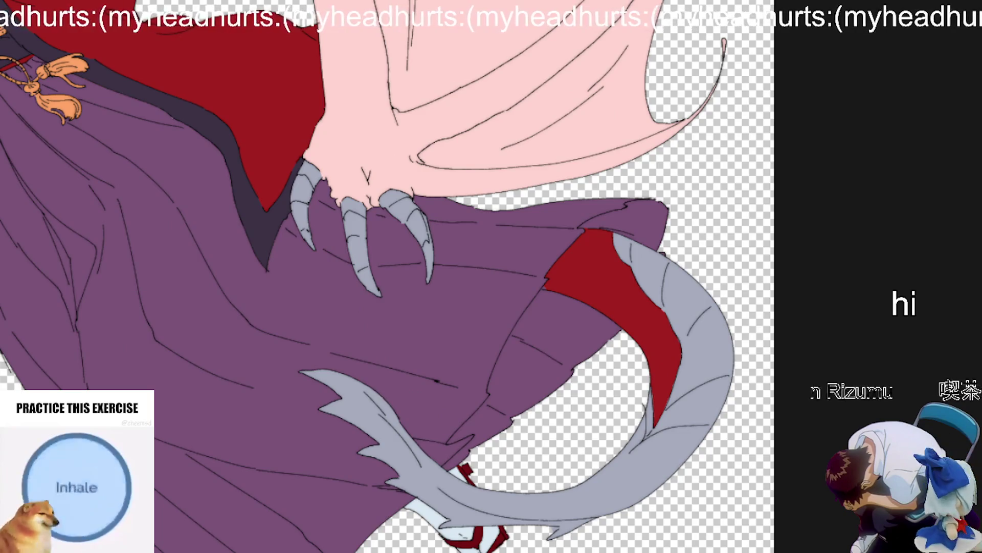
scroll(642, 227, "up", 1)
scroll(643, 228, "down", 1)
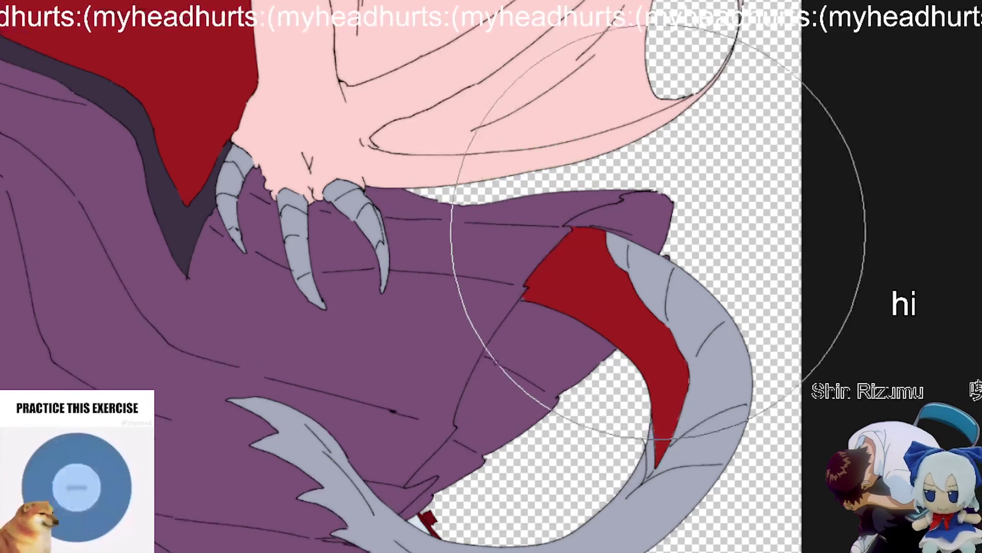
scroll(637, 233, "down", 1)
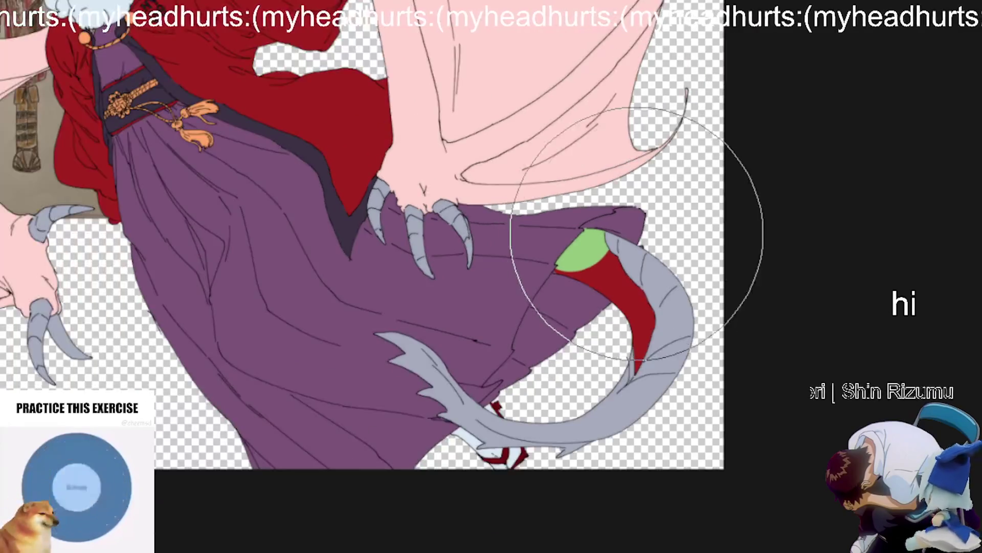
scroll(637, 233, "down", 3)
scroll(550, 250, "up", 3)
scroll(550, 250, "up", 1)
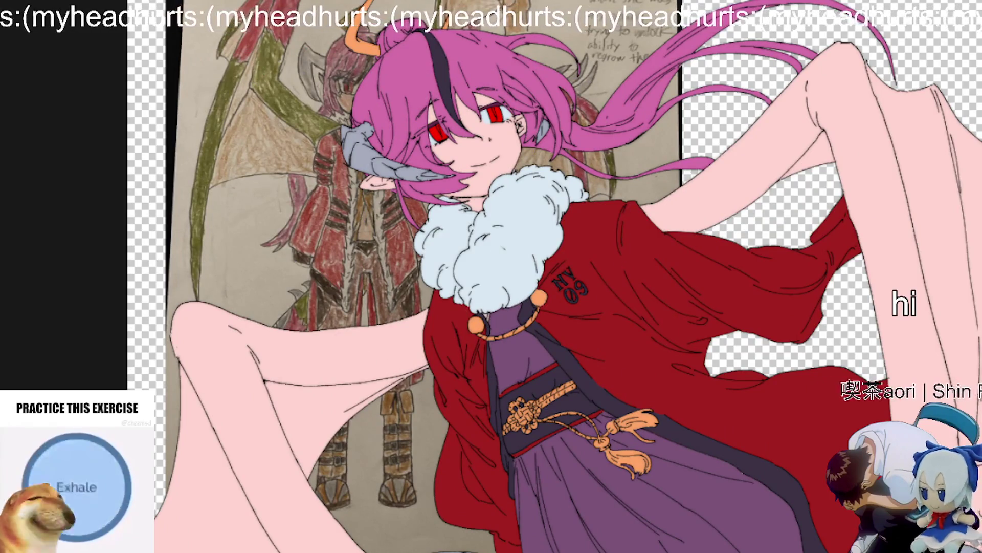
scroll(609, 317, "down", 2)
scroll(609, 317, "up", 4)
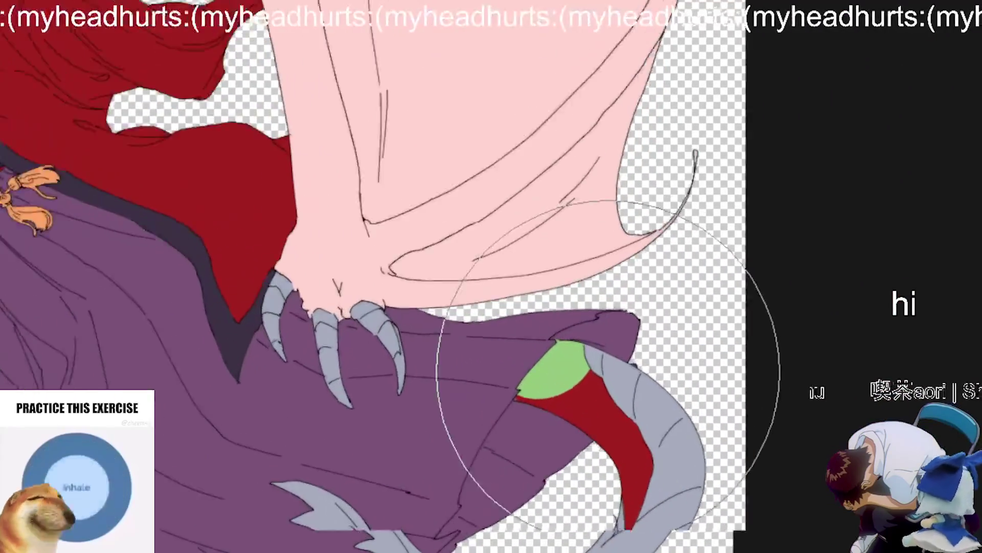
left_click(609, 318)
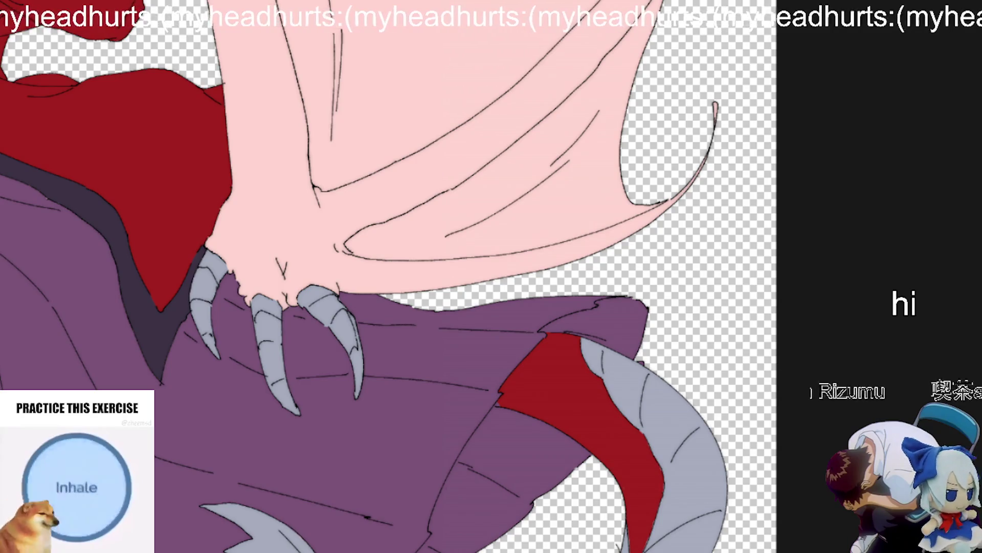
scroll(601, 378, "down", 2)
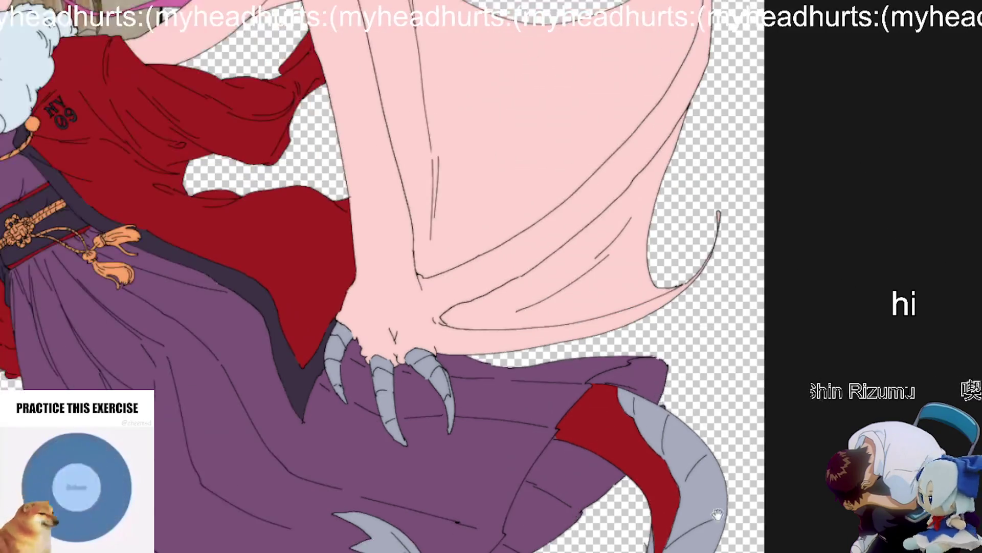
scroll(601, 378, "up", 3)
key("ctrl+z")
Step: With a larger brush and the bucket tool, fill the wing arm bone flat green
scroll(601, 381, "up", 2)
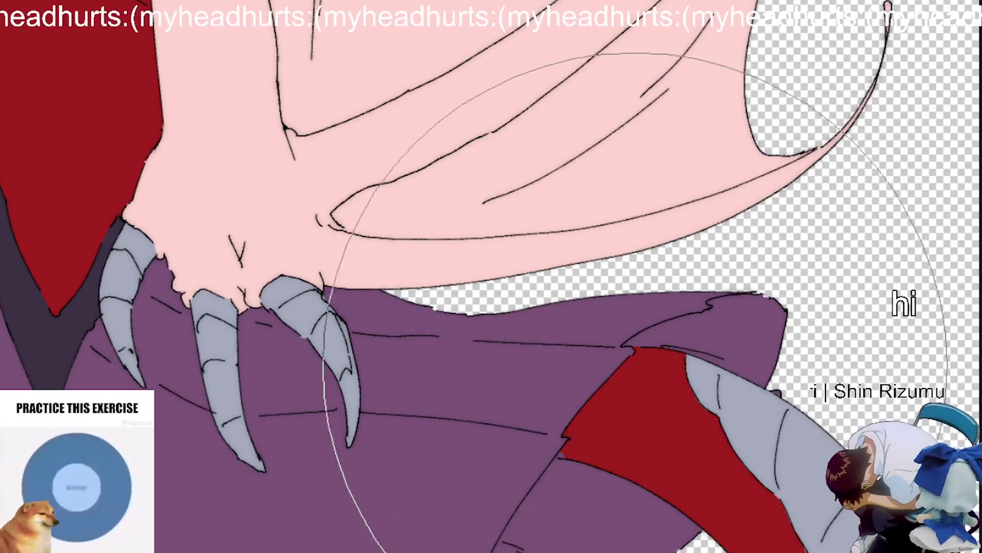
scroll(634, 348, "down", 3)
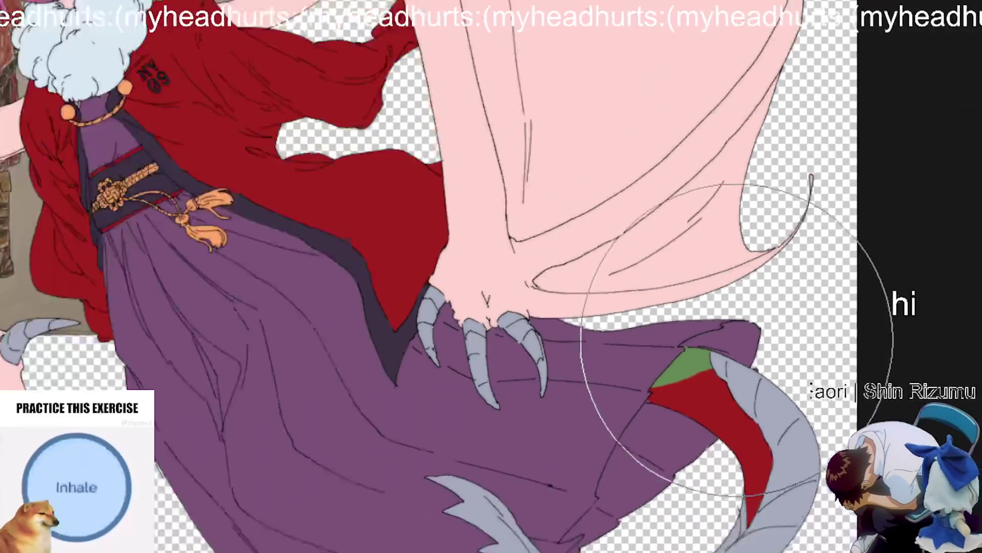
scroll(635, 440, "up", 2)
scroll(614, 425, "up", 1)
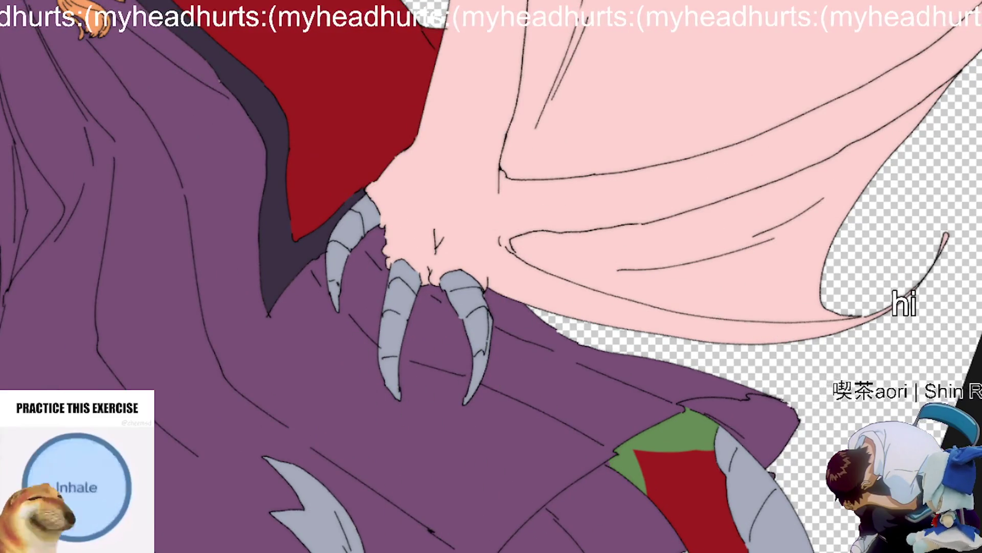
scroll(659, 411, "up", 4)
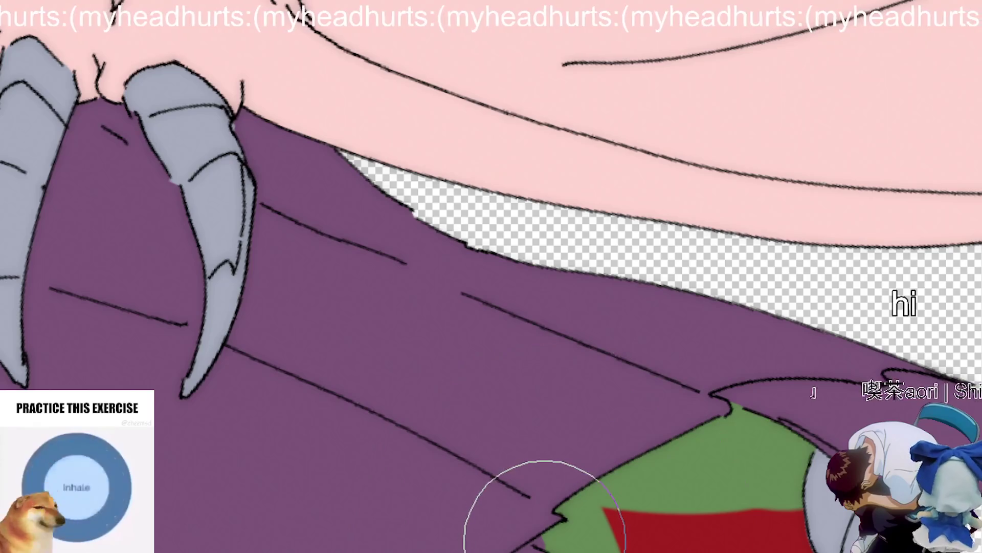
scroll(543, 507, "down", 4)
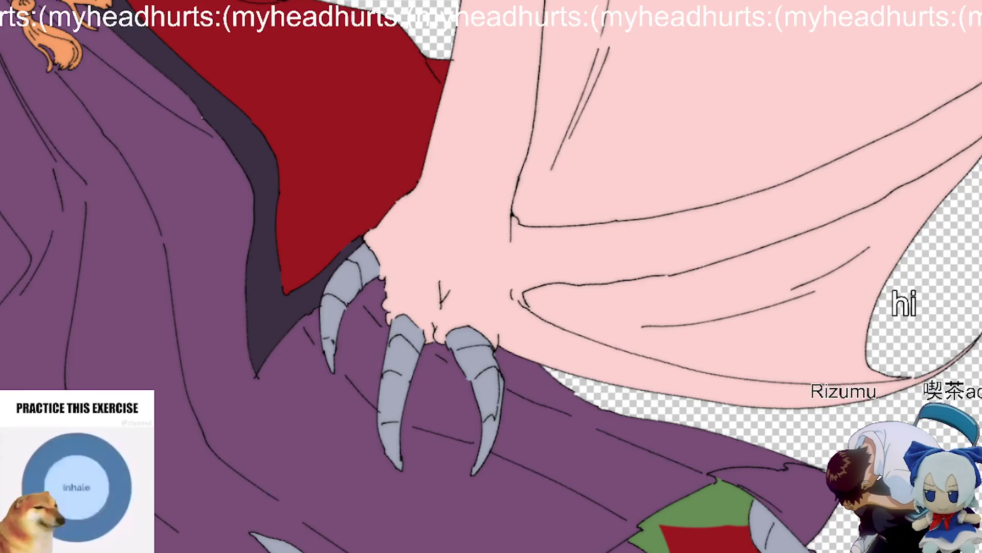
scroll(757, 465, "down", 6)
scroll(758, 465, "up", 1)
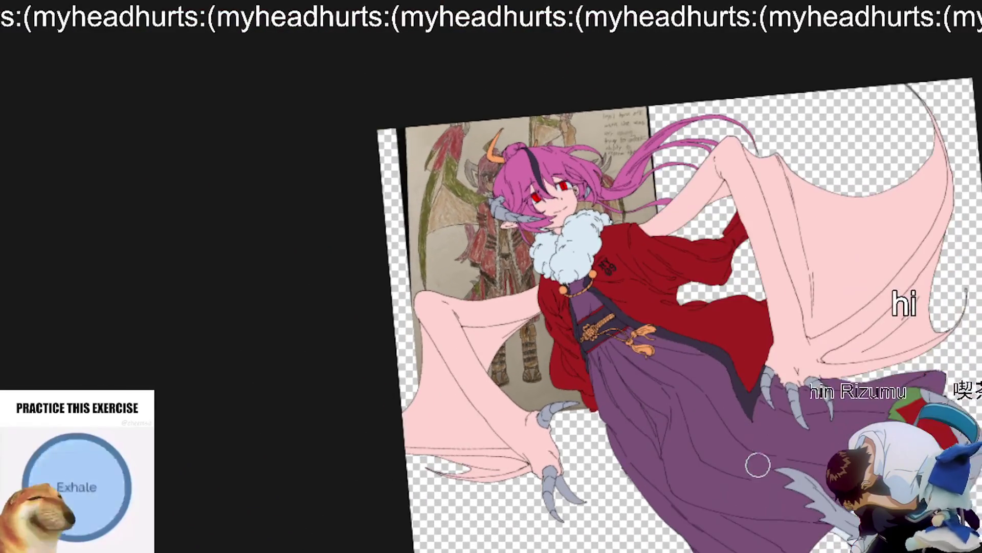
scroll(710, 378, "up", 2)
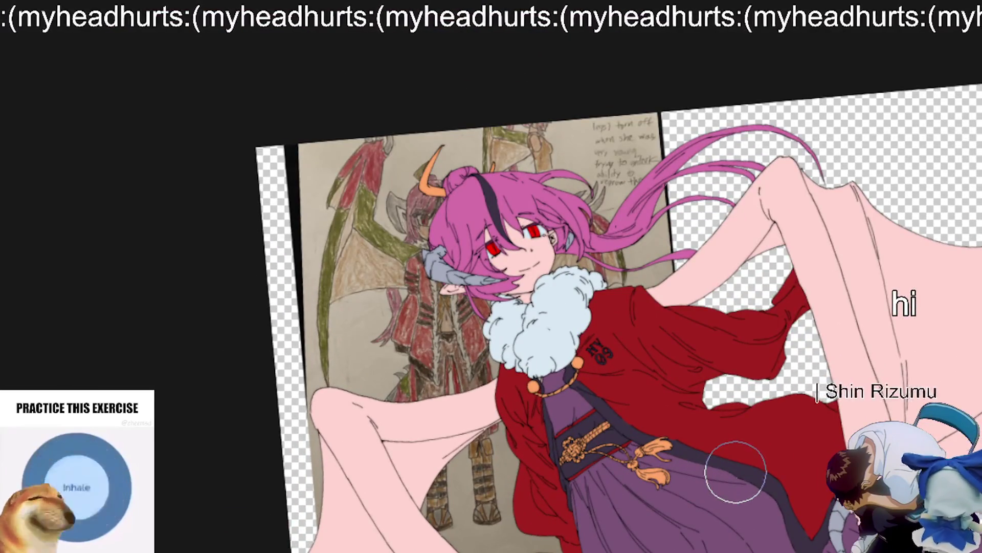
key("bracketright")
key("bracketright")
key("bracketright")
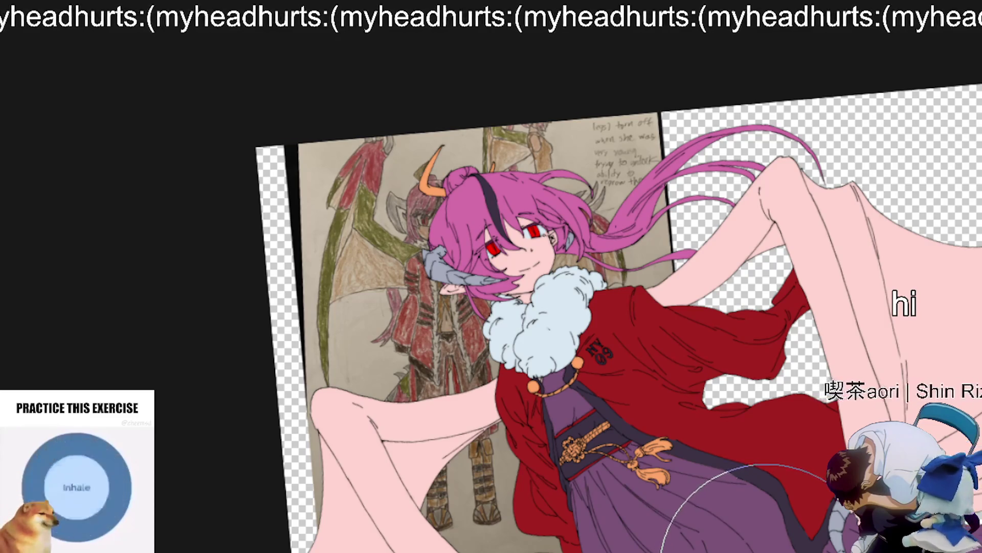
left_click_drag(756, 550, 685, 409)
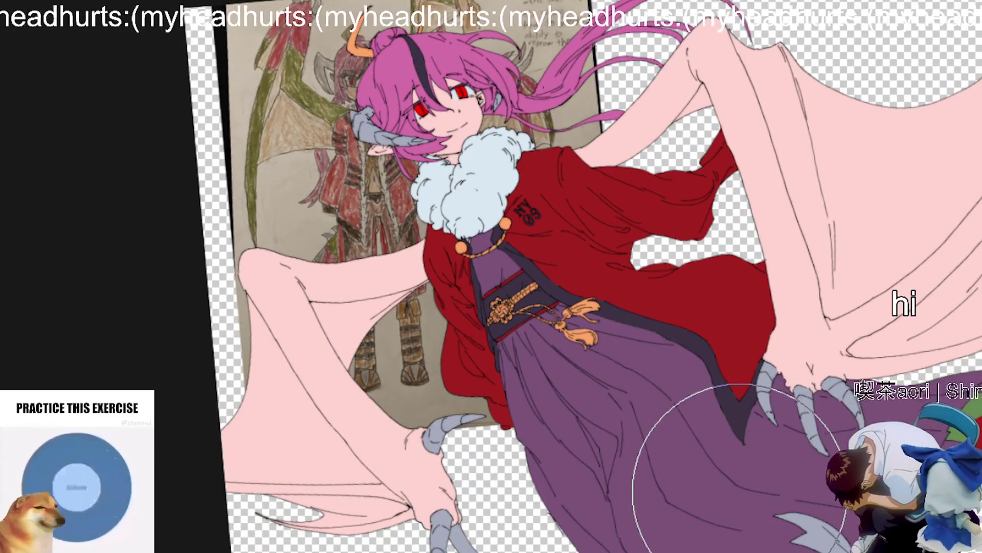
key("g")
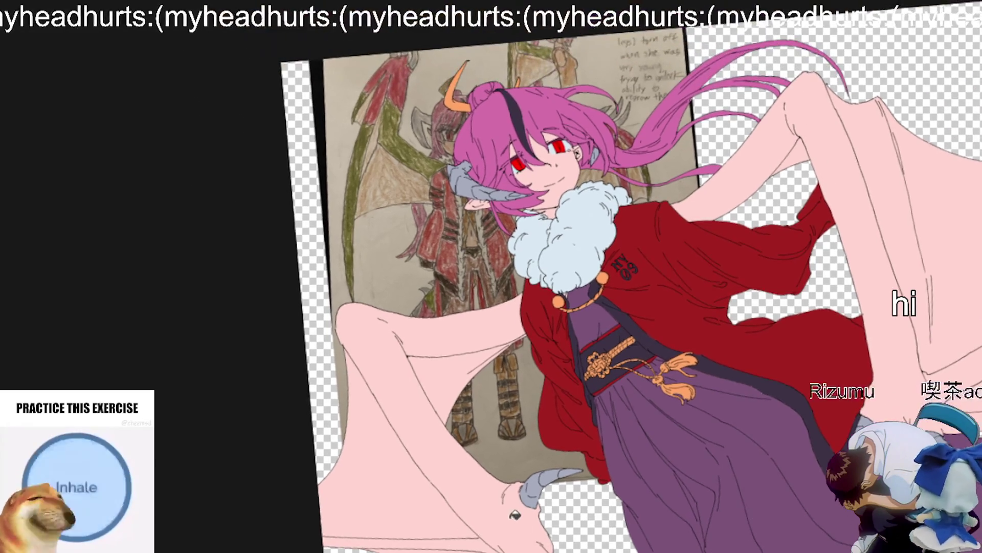
left_click(389, 460)
scroll(693, 454, "up", 2)
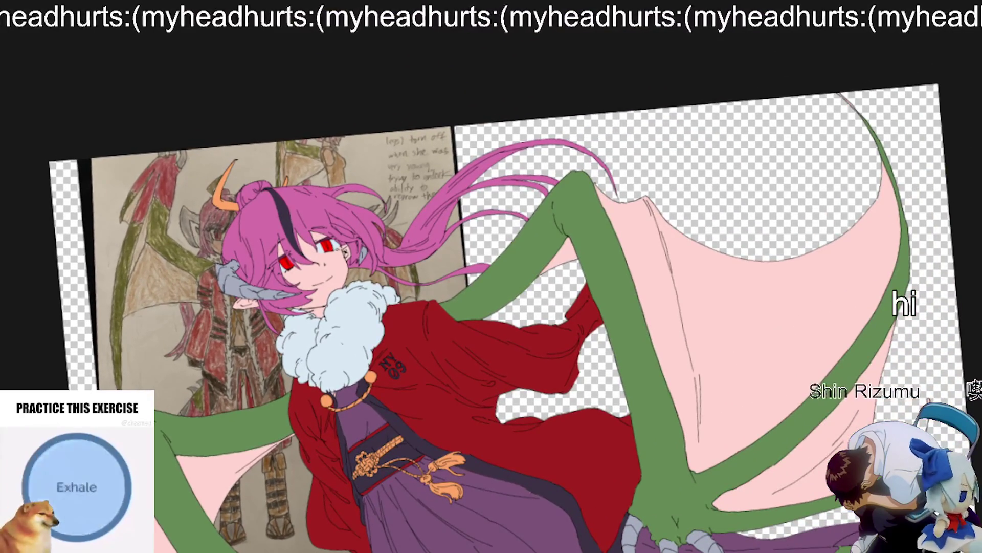
scroll(733, 481, "up", 3)
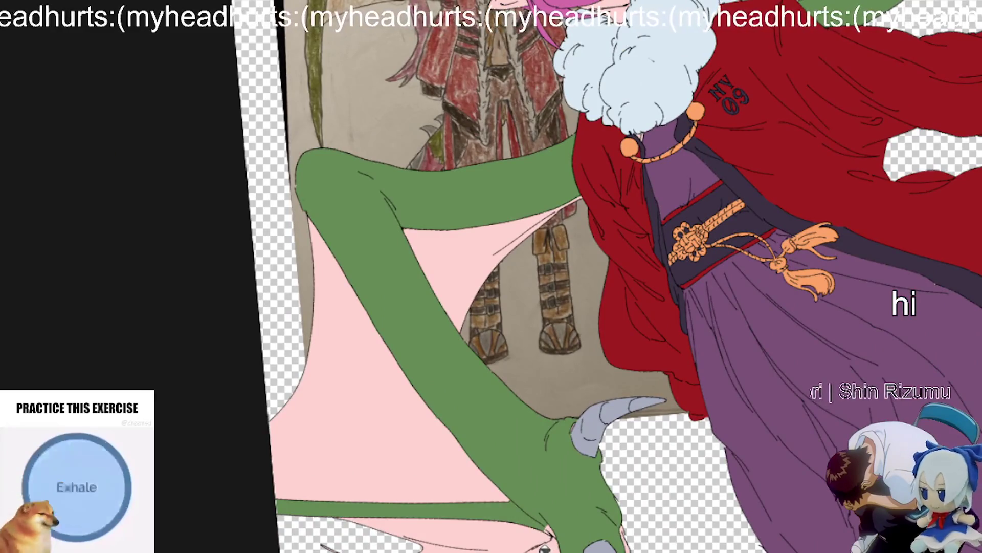
scroll(547, 537, "up", 5)
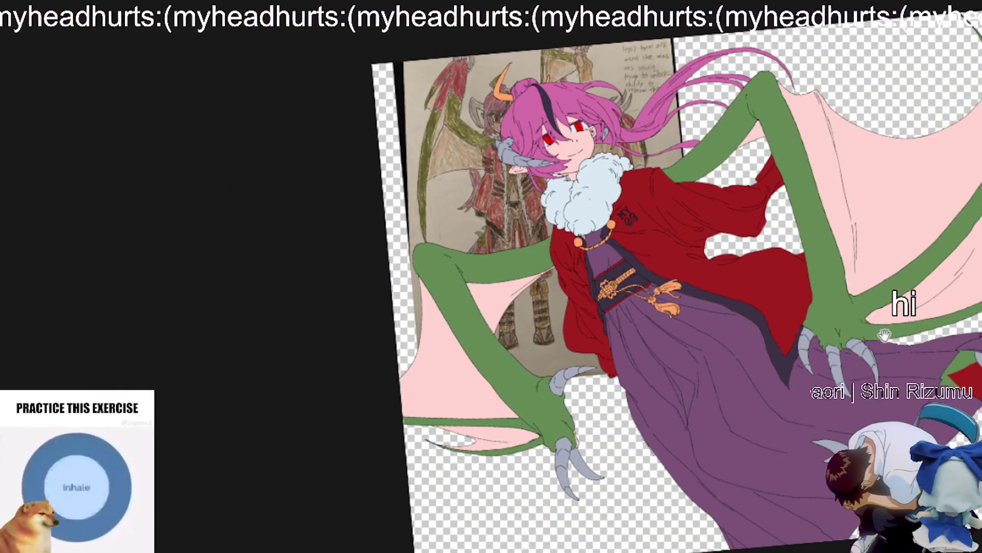
left_click_drag(884, 333, 815, 291)
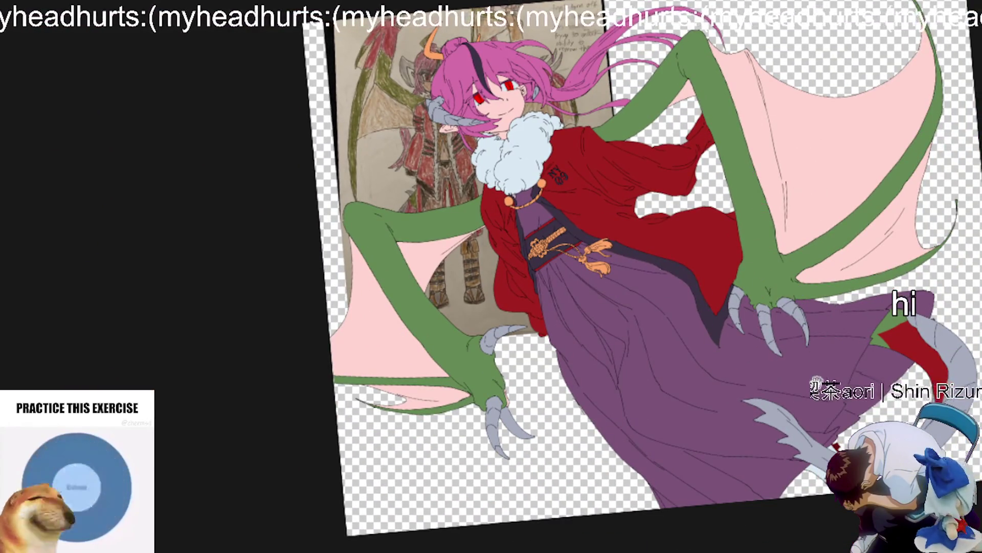
scroll(813, 351, "up", 5)
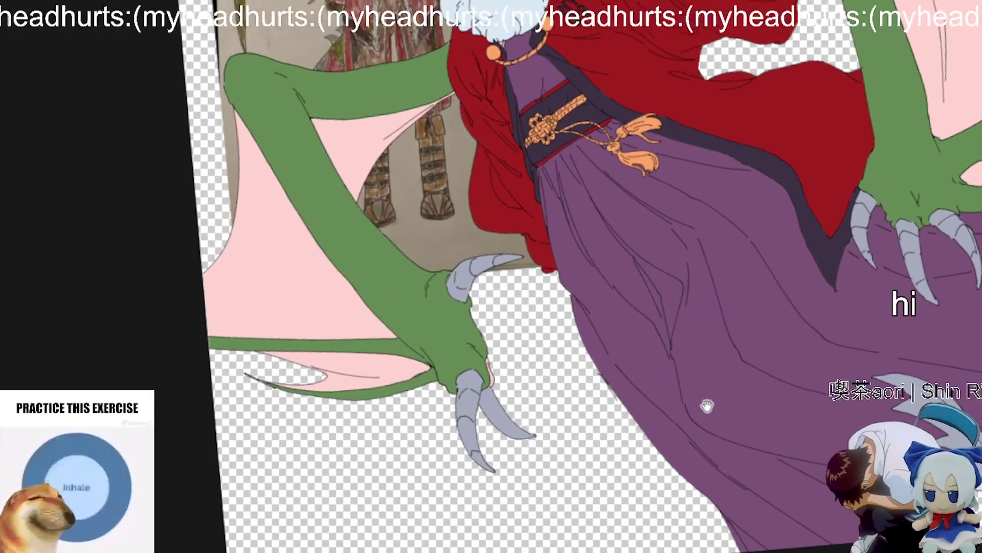
left_click_drag(707, 404, 751, 438)
scroll(563, 373, "up", 4)
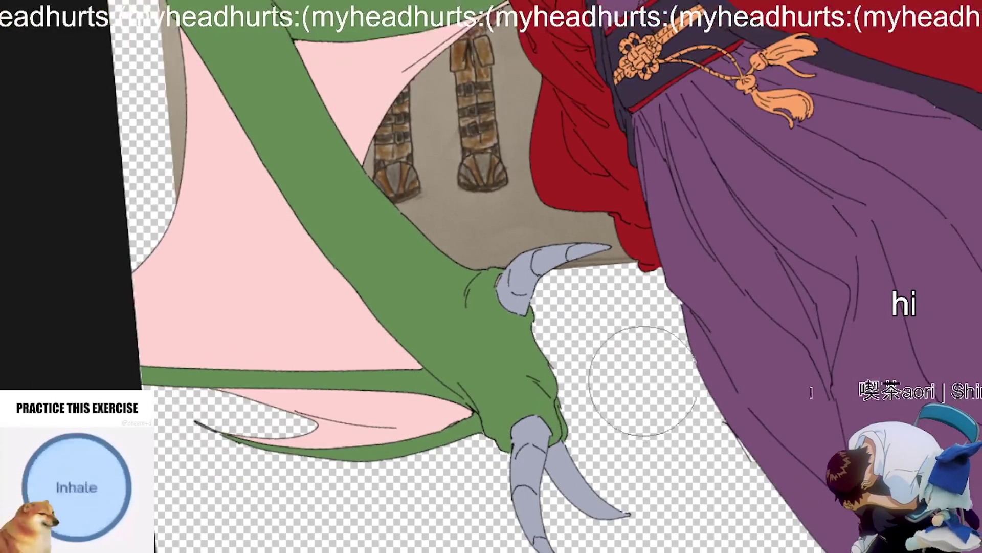
scroll(639, 381, "down", 3)
scroll(793, 389, "up", 2)
scroll(820, 404, "down", 3)
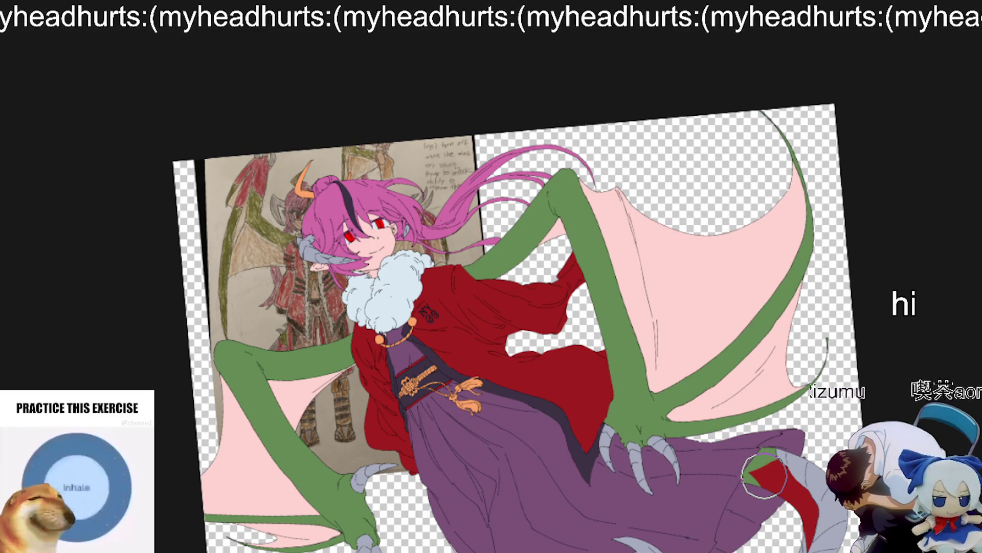
left_click_drag(717, 456, 723, 390)
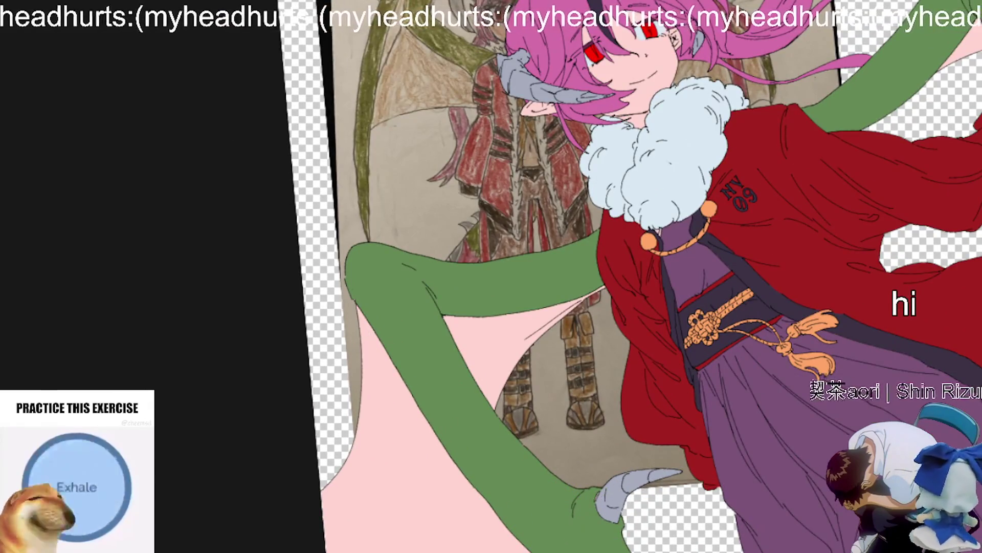
left_click_drag(619, 542, 563, 507)
mouse_move(568, 542)
left_mouse_down()
mouse_move(538, 532)
mouse_move(588, 527)
mouse_move(553, 486)
left_mouse_up()
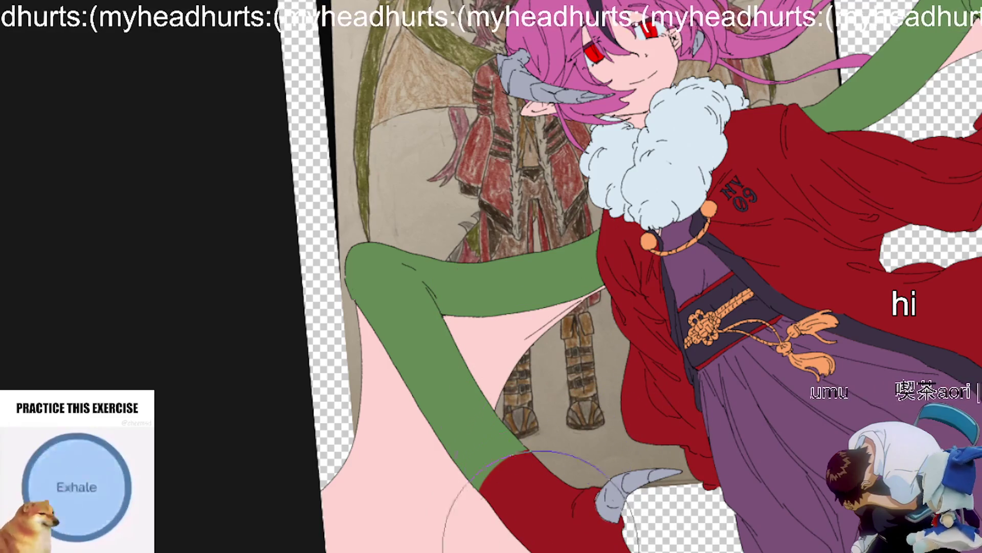
mouse_move(635, 441)
left_mouse_down()
mouse_move(675, 547)
mouse_move(665, 517)
mouse_move(680, 495)
mouse_move(563, 348)
mouse_move(474, 439)
left_mouse_up()
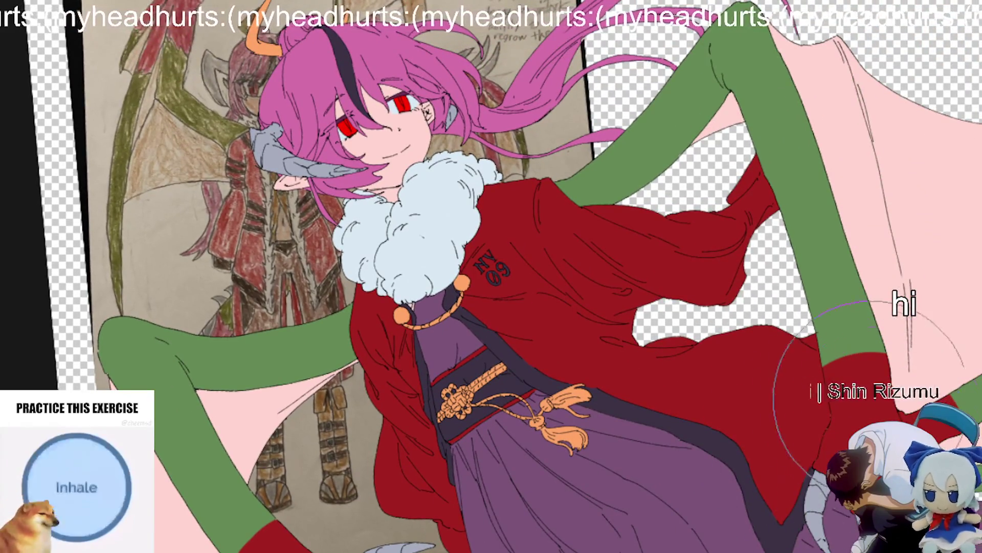
scroll(823, 369, "down", 5)
scroll(824, 369, "up", 5)
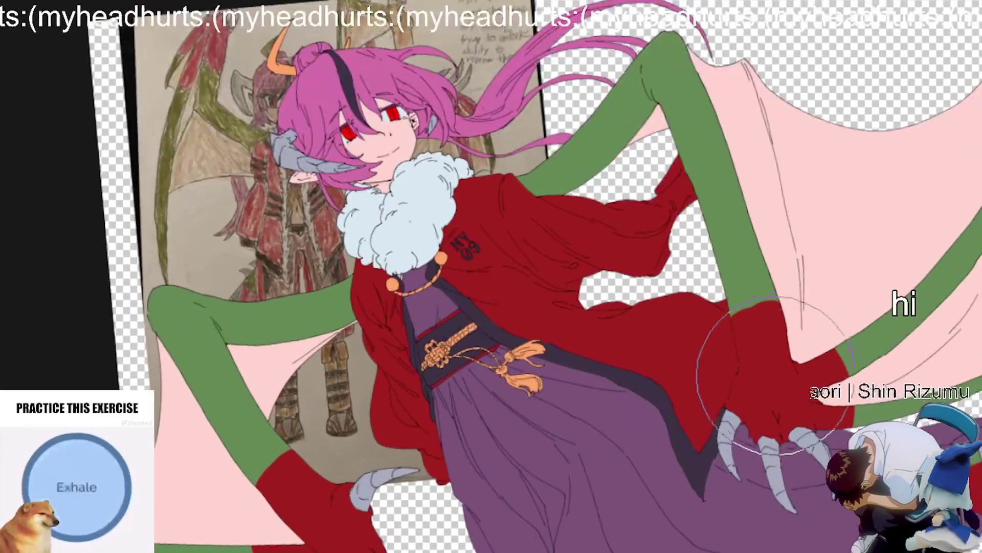
scroll(823, 368, "down", 6)
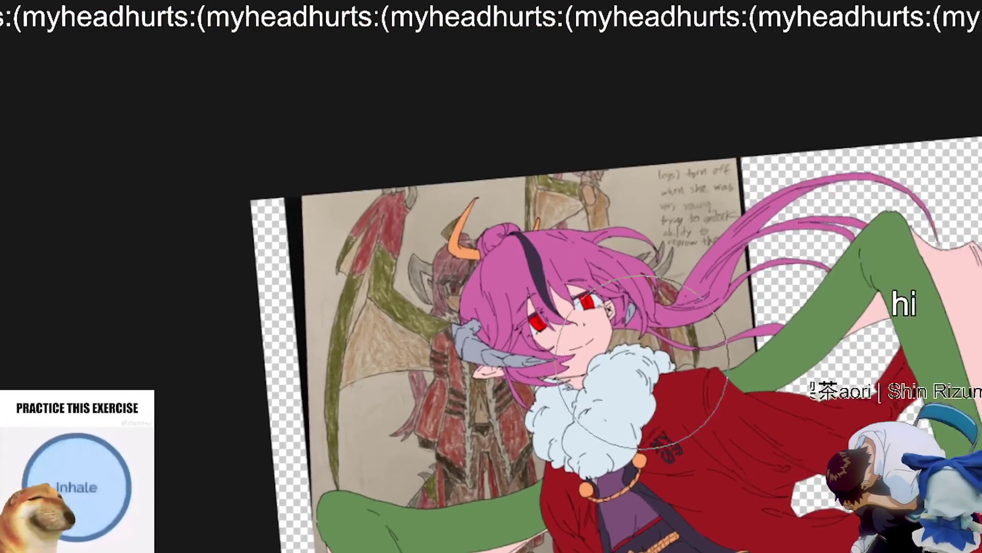
scroll(732, 450, "up", 8)
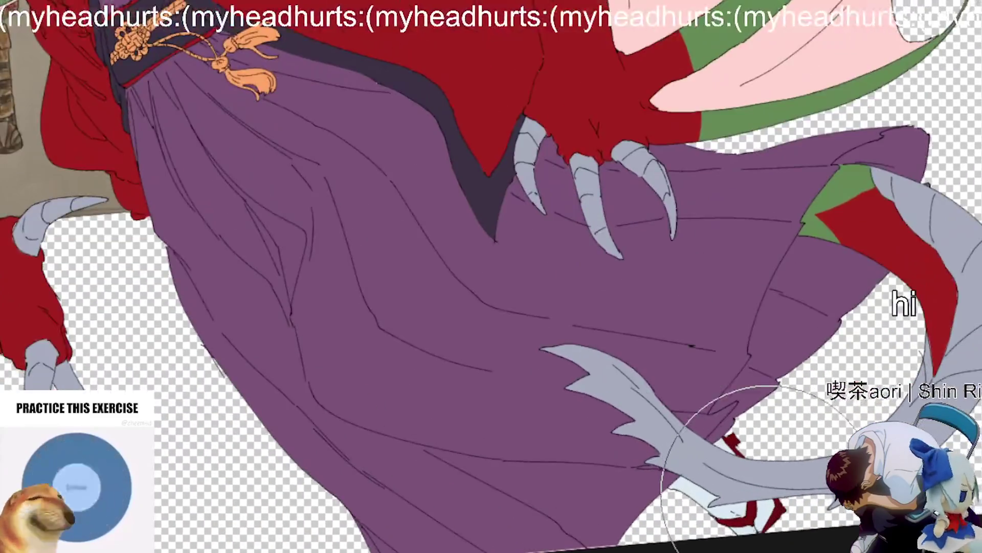
scroll(726, 450, "down", 6)
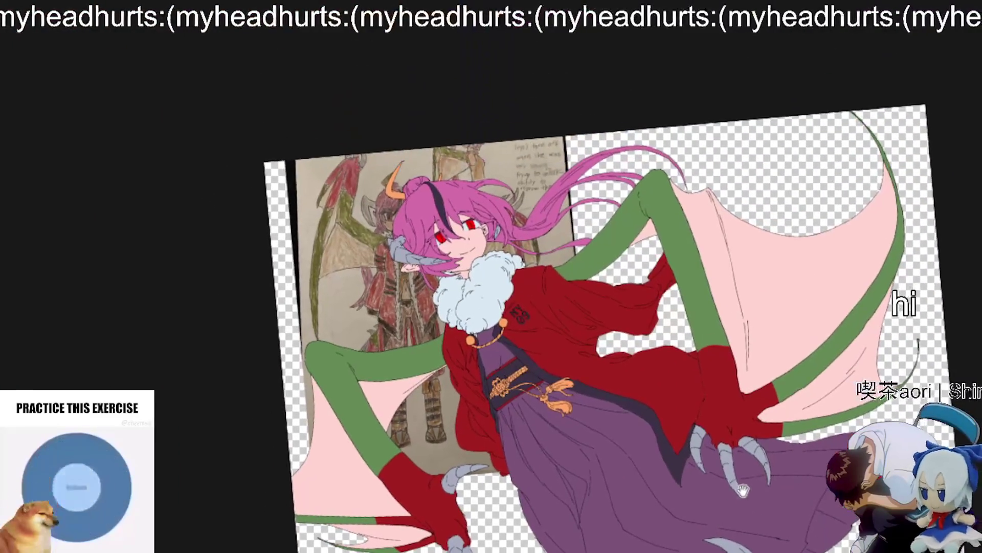
scroll(711, 488, "up", 2)
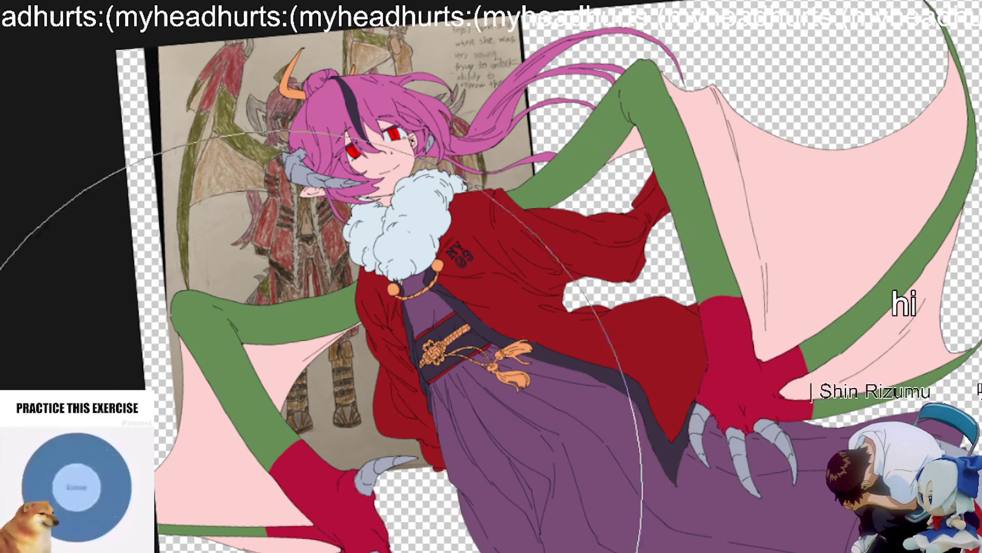
scroll(793, 415, "down", 3)
scroll(793, 416, "up", 2)
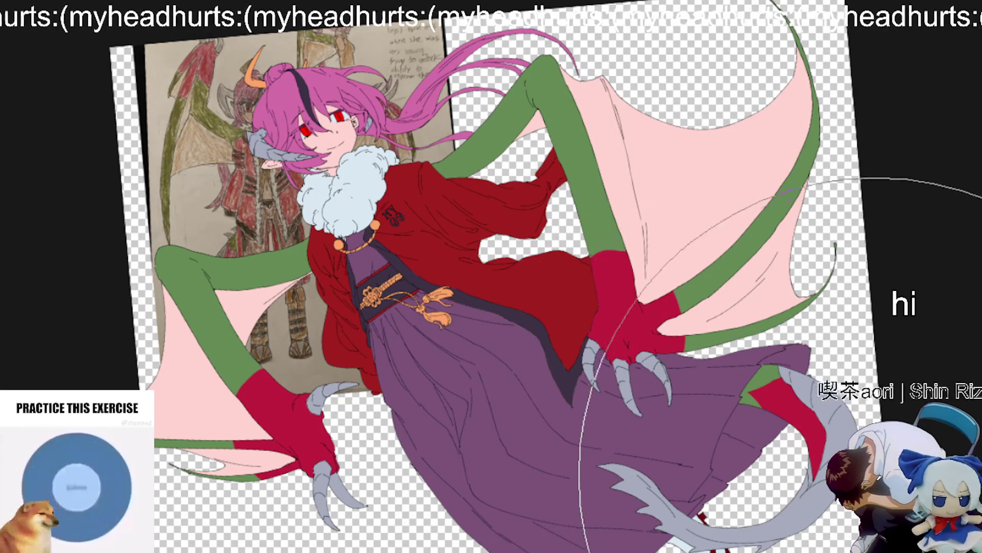
scroll(824, 506, "up", 2)
scroll(818, 511, "down", 5)
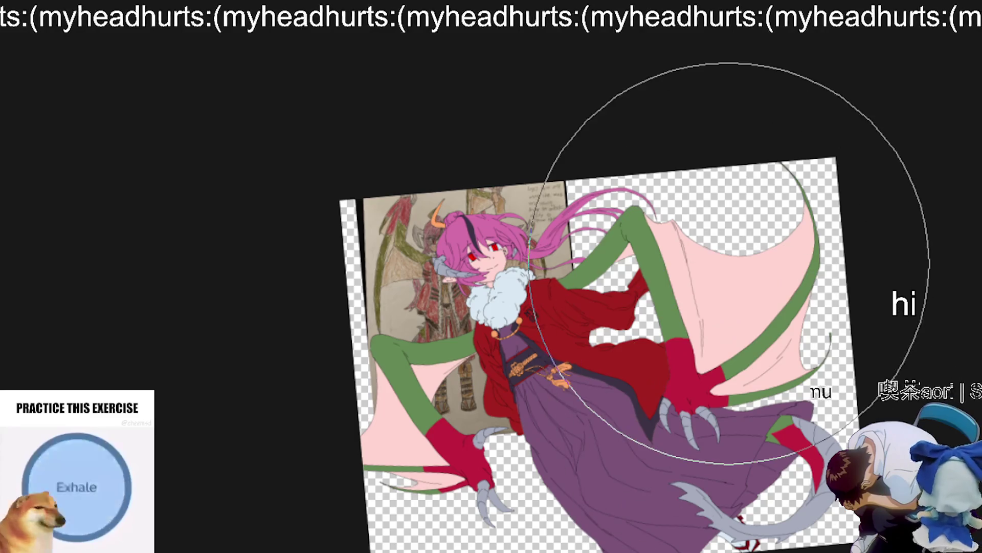
left_click_drag(729, 263, 798, 309)
scroll(782, 501, "up", 1)
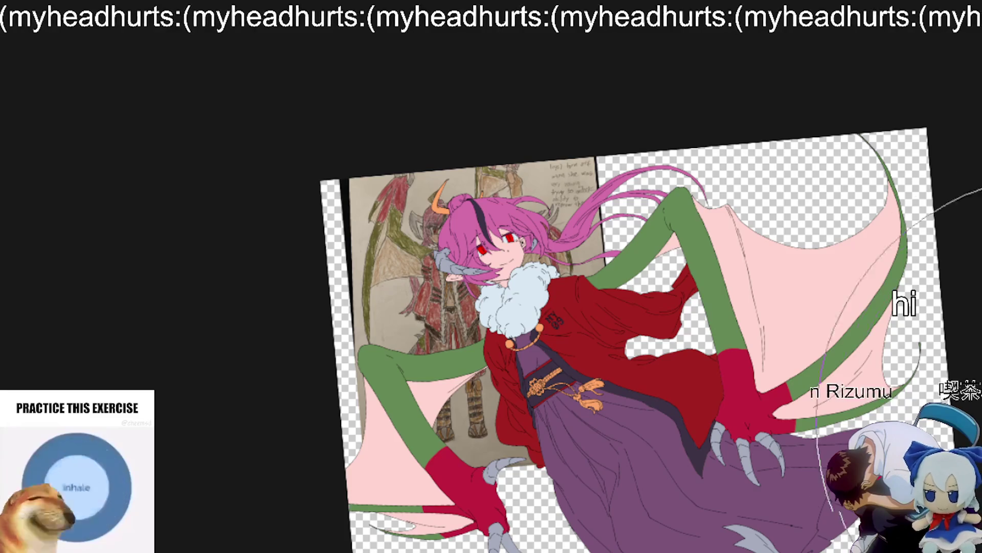
scroll(476, 381, "up", 2)
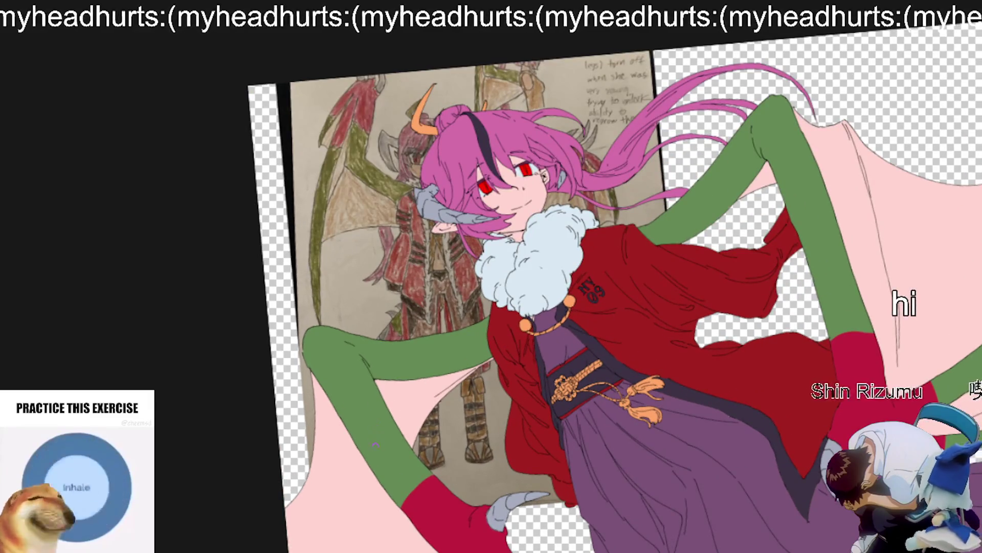
Step: With a larger brush, blend red over the lower green wing arms near the claws
key("bracketright")
key("bracketright")
key("bracketright")
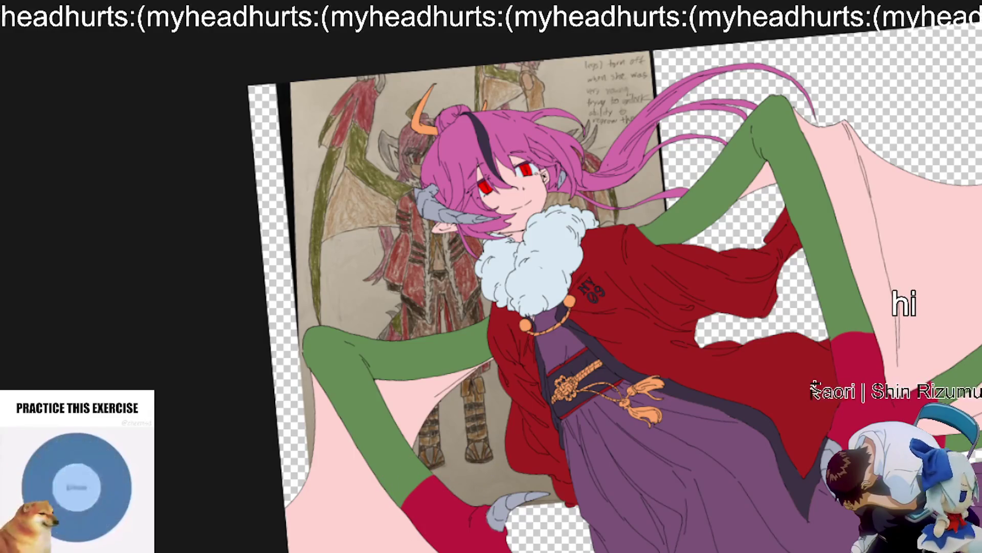
mouse_move(432, 517)
left_mouse_down()
mouse_move(409, 507)
mouse_move(440, 481)
mouse_move(411, 482)
left_mouse_up()
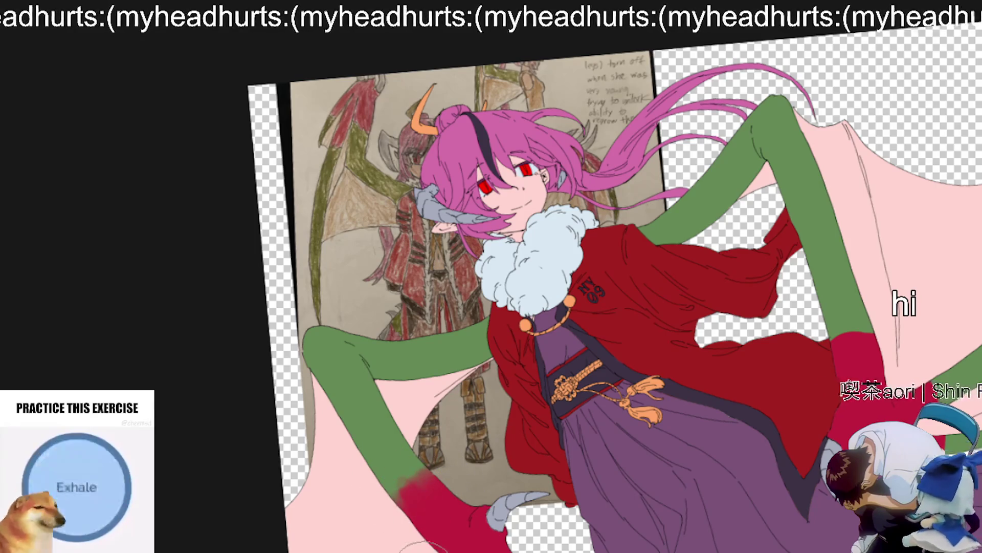
mouse_move(883, 381)
left_mouse_down()
mouse_move(890, 347)
mouse_move(681, 408)
mouse_move(655, 445)
mouse_move(658, 377)
mouse_move(739, 448)
mouse_move(739, 488)
mouse_move(729, 486)
mouse_move(758, 491)
mouse_move(736, 506)
left_mouse_up()
scroll(737, 507, "down", 5)
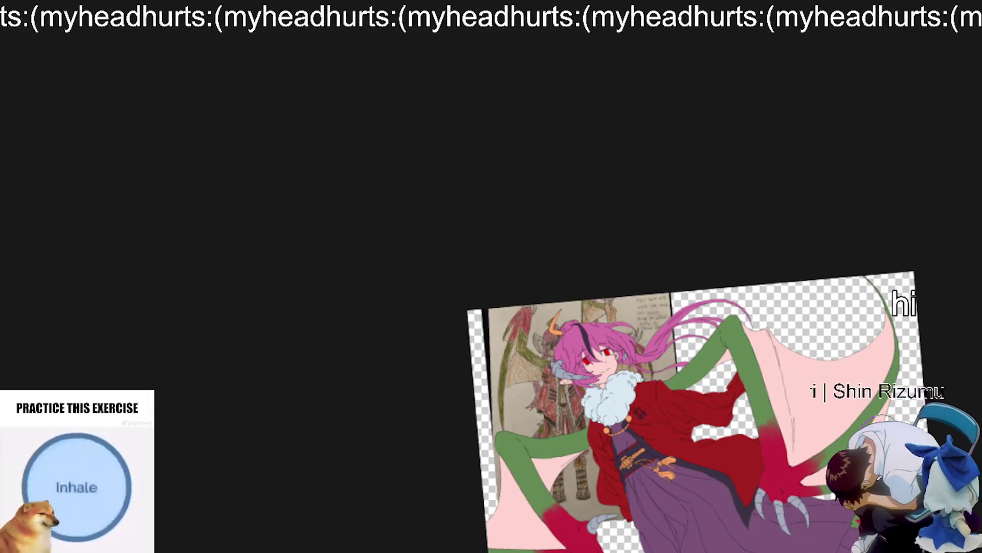
scroll(679, 410, "up", 3)
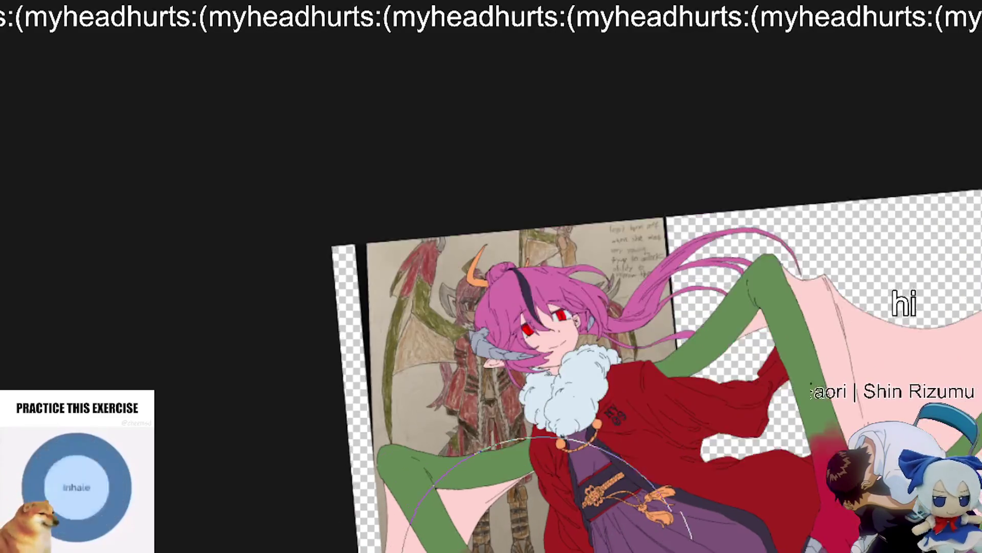
scroll(552, 547, "up", 3)
scroll(637, 445, "up", 2)
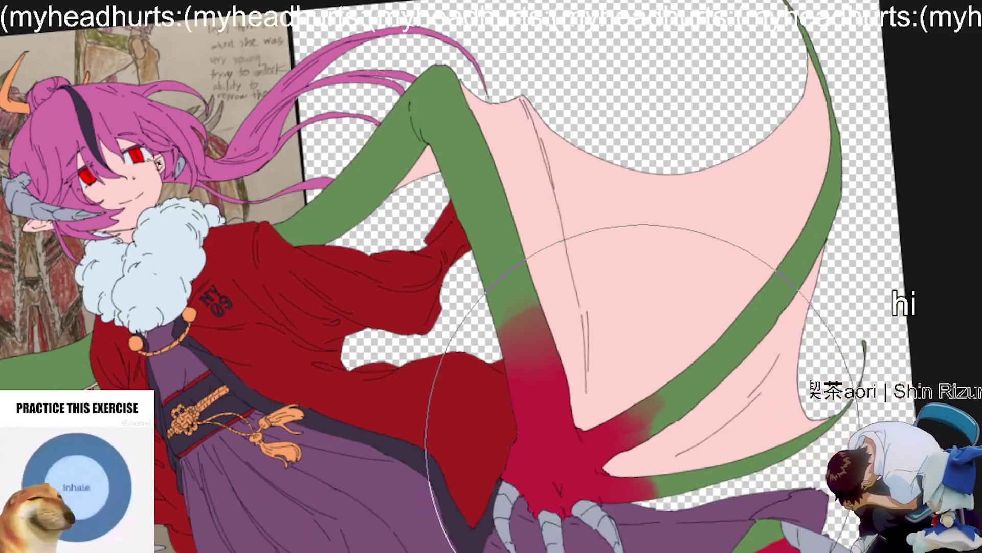
scroll(642, 445, "down", 2)
mouse_move(648, 431)
left_mouse_down()
mouse_move(710, 451)
mouse_move(652, 446)
left_mouse_up()
scroll(665, 461, "down", 2)
scroll(684, 525, "down", 3)
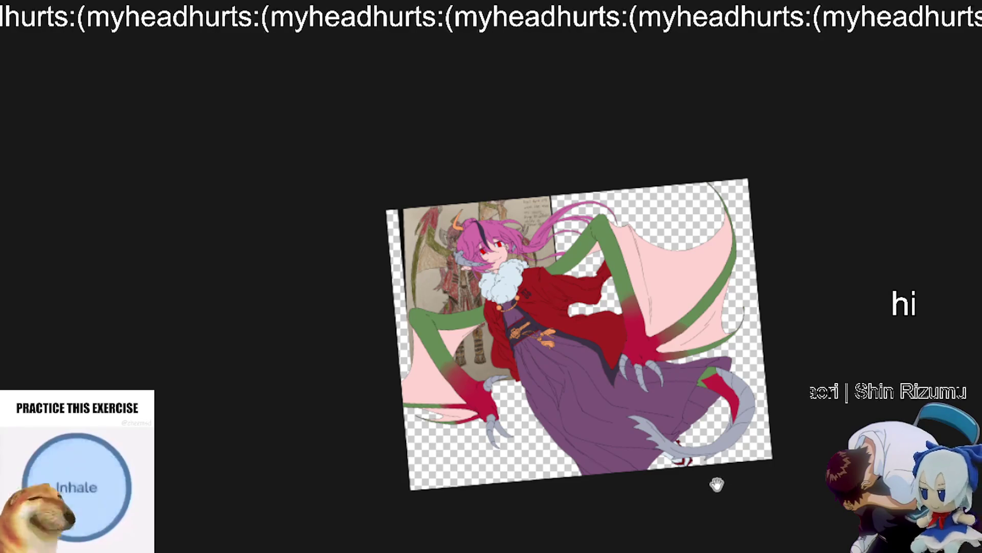
mouse_move(717, 486)
left_mouse_down()
mouse_move(667, 449)
mouse_move(724, 421)
left_mouse_up()
scroll(701, 445, "up", 5)
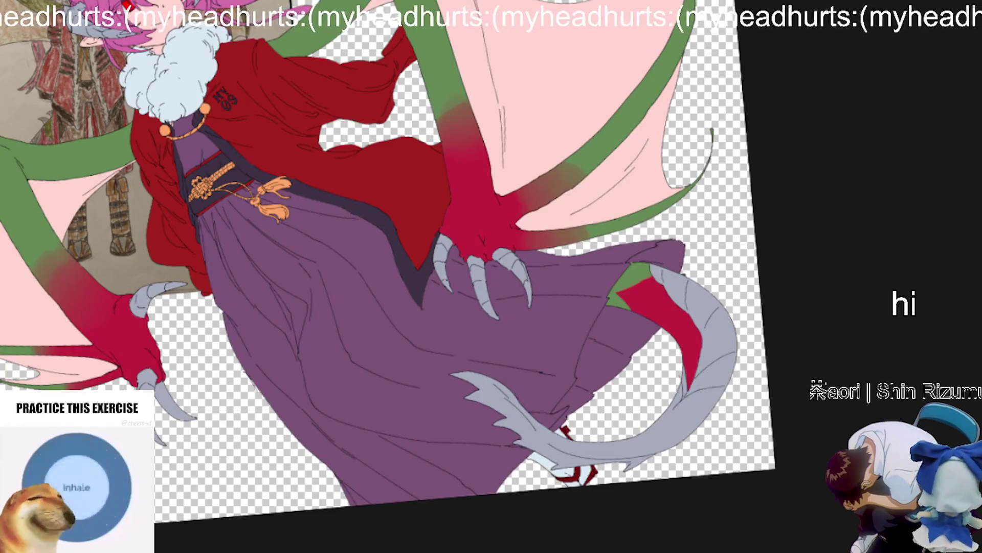
Step: Zoom and pan the view to inspect the dragon girl's face up close
scroll(624, 340, "down", 2)
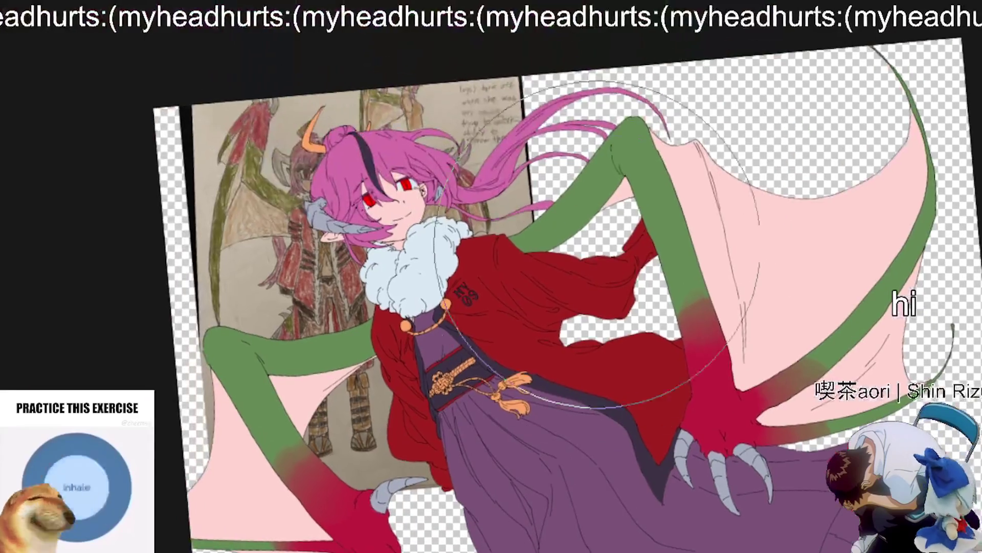
scroll(623, 343, "up", 3)
left_click_drag(568, 422, 577, 434)
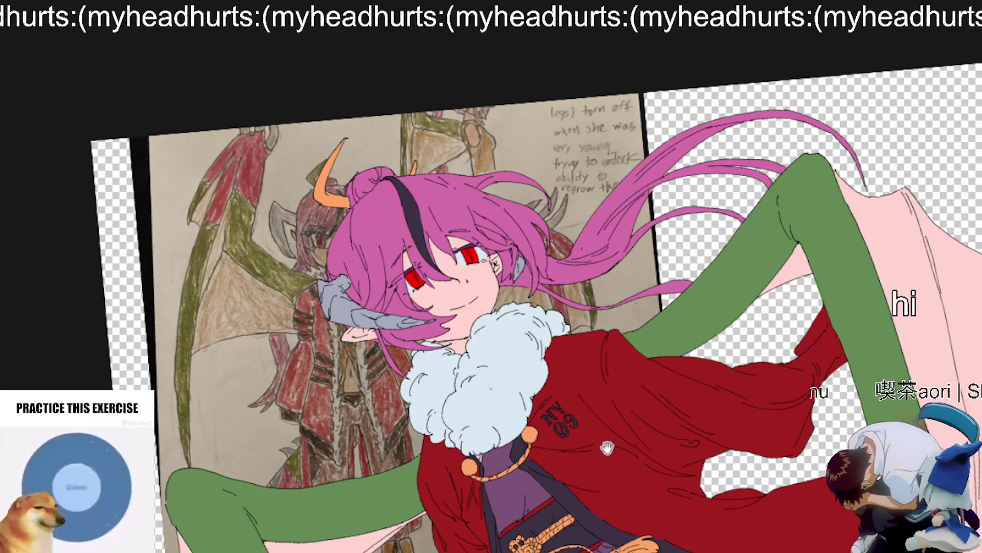
left_click_drag(551, 372, 572, 430)
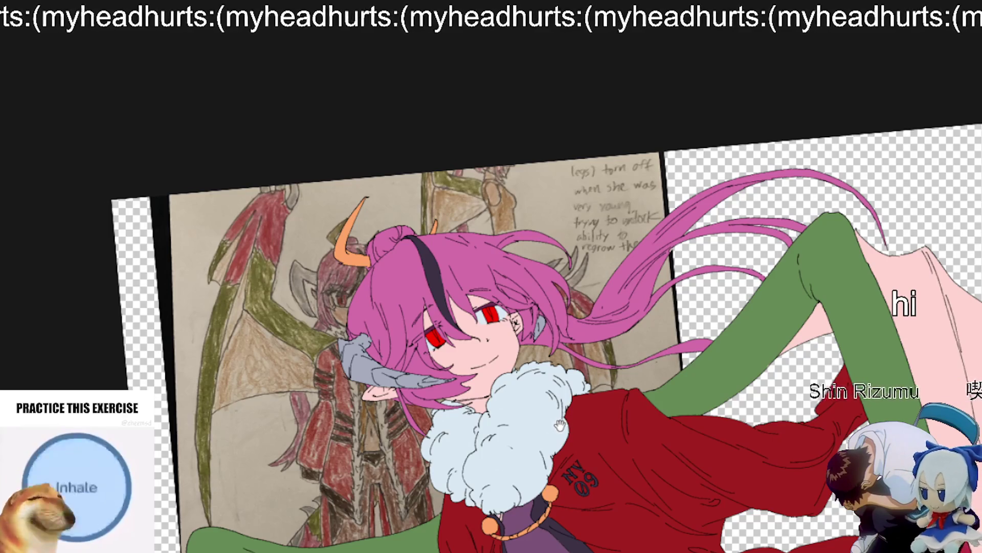
scroll(560, 423, "down", 5)
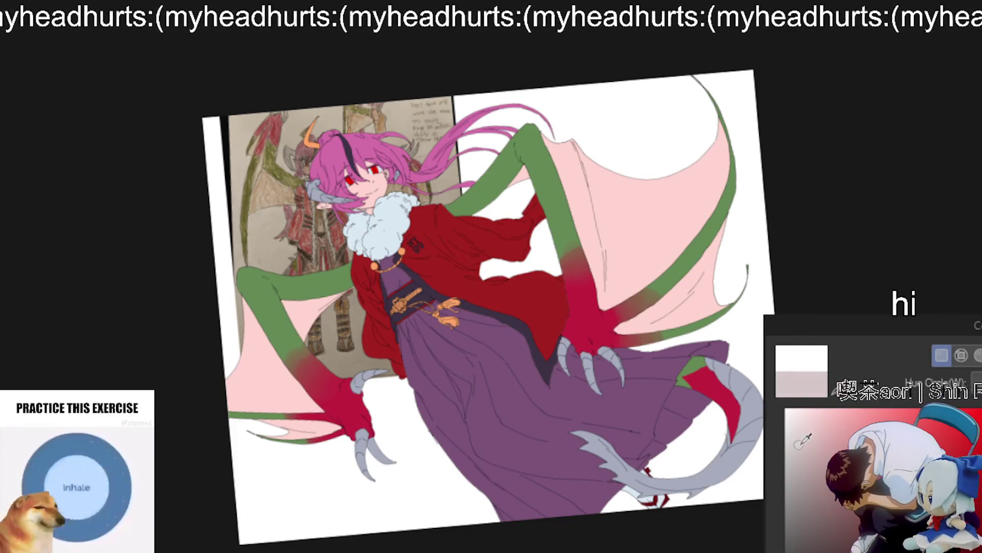
Step: Fill the background layer with the light pinkish-grey colour
key("Return")
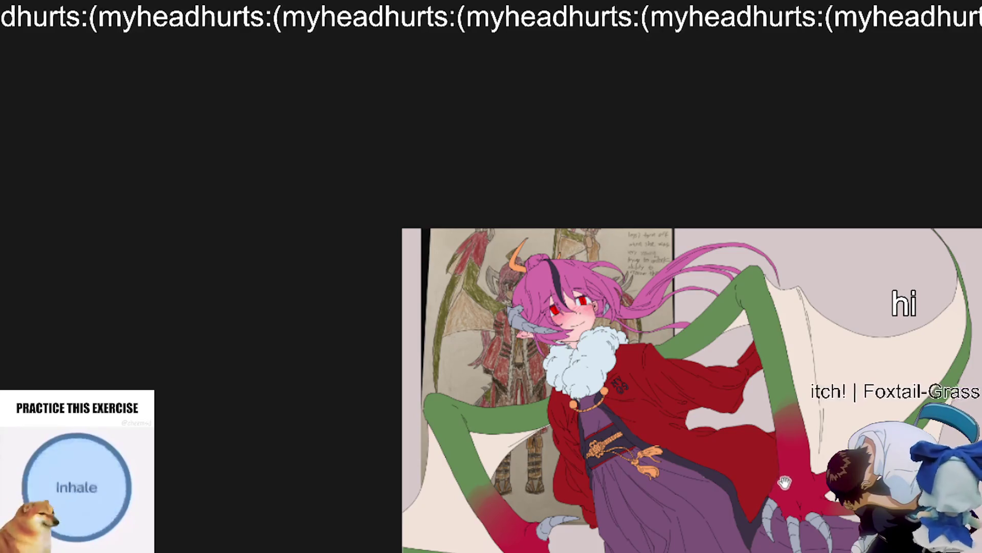
Step: Undo the stray sketch lines on the coat, then redo to restore the sleeve's rose pattern
left_click_drag(786, 481, 771, 432)
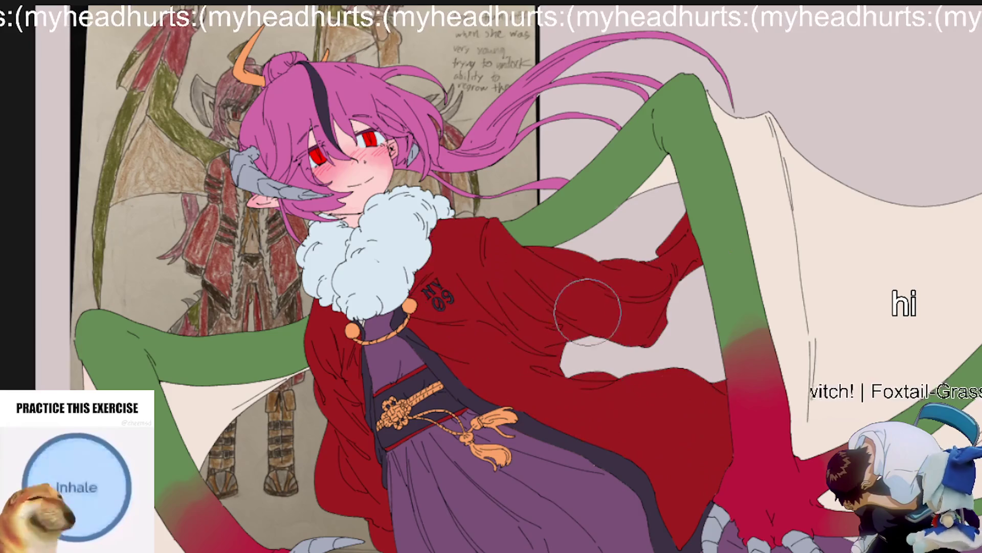
key("ctrl+z")
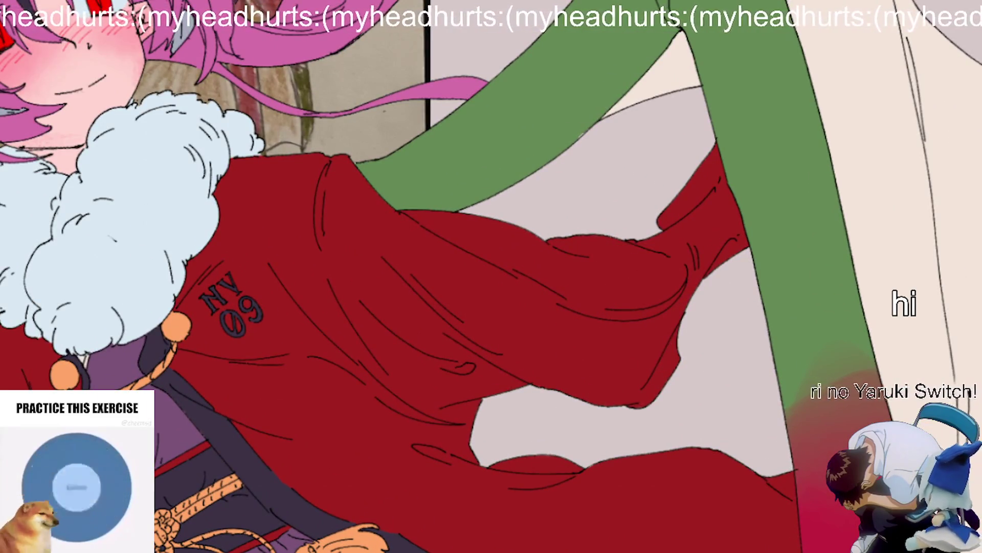
key("ctrl+y")
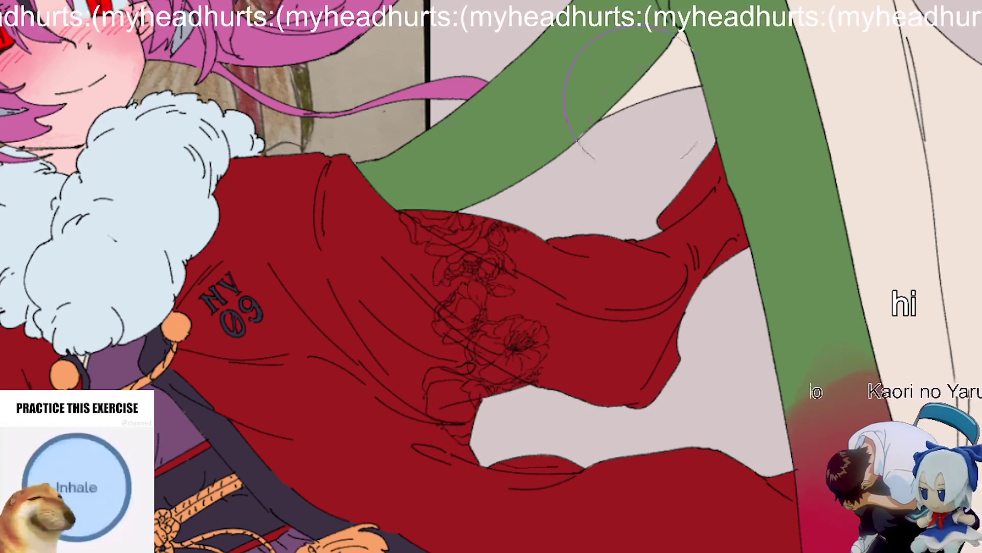
Step: Paint rose outline linework across the red robe's sleeve and lower hem
mouse_move(536, 387)
left_mouse_down()
mouse_move(464, 259)
mouse_move(575, 164)
mouse_move(604, 245)
mouse_move(835, 343)
left_mouse_up()
scroll(836, 343, "down", 3)
scroll(811, 411, "up", 2)
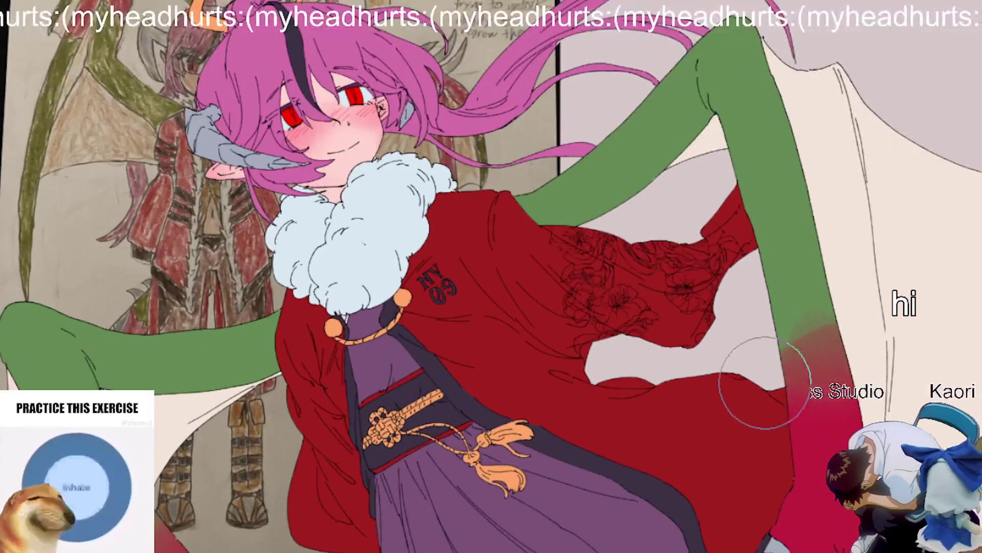
scroll(636, 355, "up", 2)
mouse_move(529, 186)
left_mouse_down()
mouse_move(563, 283)
mouse_move(527, 271)
mouse_move(617, 364)
mouse_move(589, 256)
mouse_move(752, 351)
mouse_move(757, 281)
mouse_move(890, 159)
left_mouse_up()
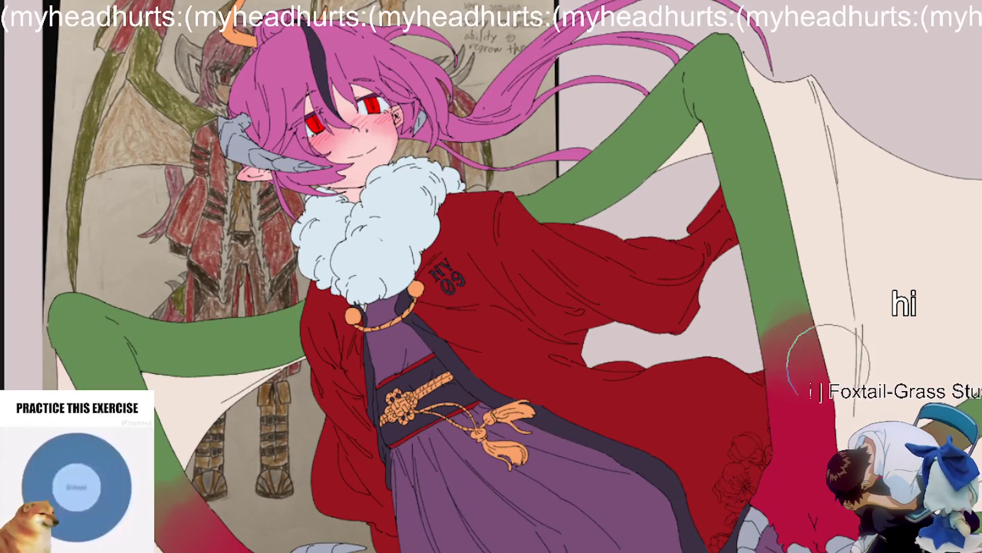
mouse_move(645, 506)
left_mouse_down()
mouse_move(757, 399)
mouse_move(676, 499)
mouse_move(581, 405)
mouse_move(746, 307)
mouse_move(588, 450)
mouse_move(705, 263)
left_mouse_up()
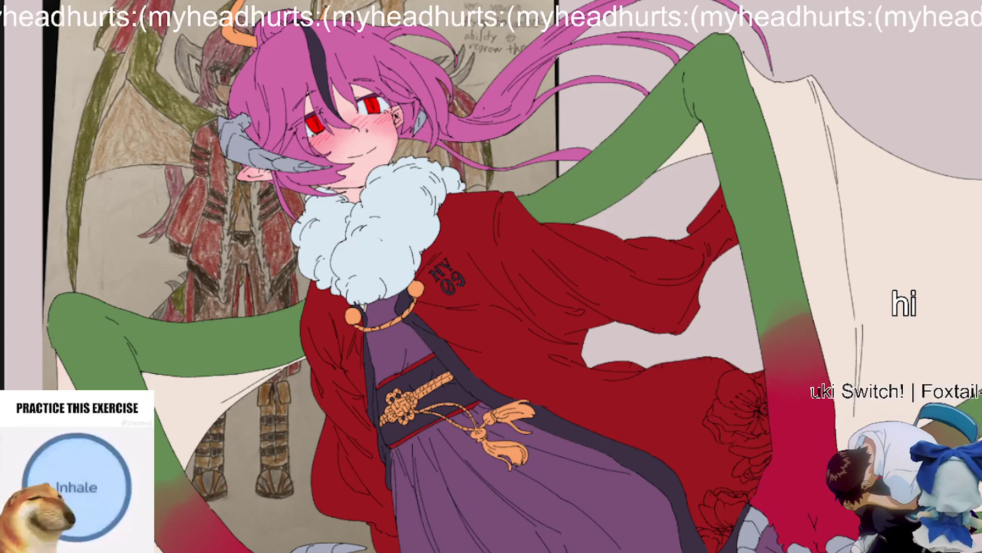
scroll(919, 348, "down", 2)
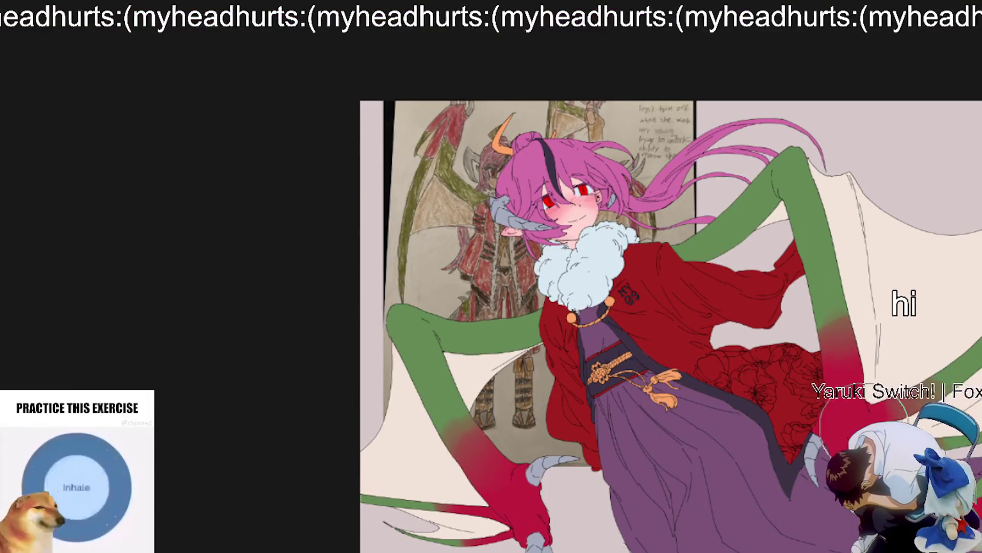
scroll(625, 456, "up", 3)
scroll(653, 504, "down", 1)
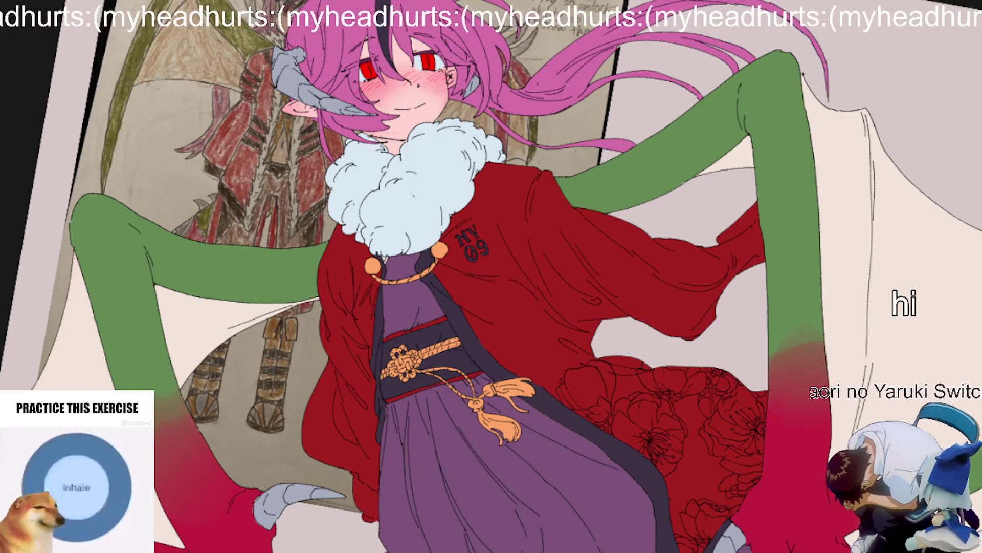
scroll(625, 307, "up", 2)
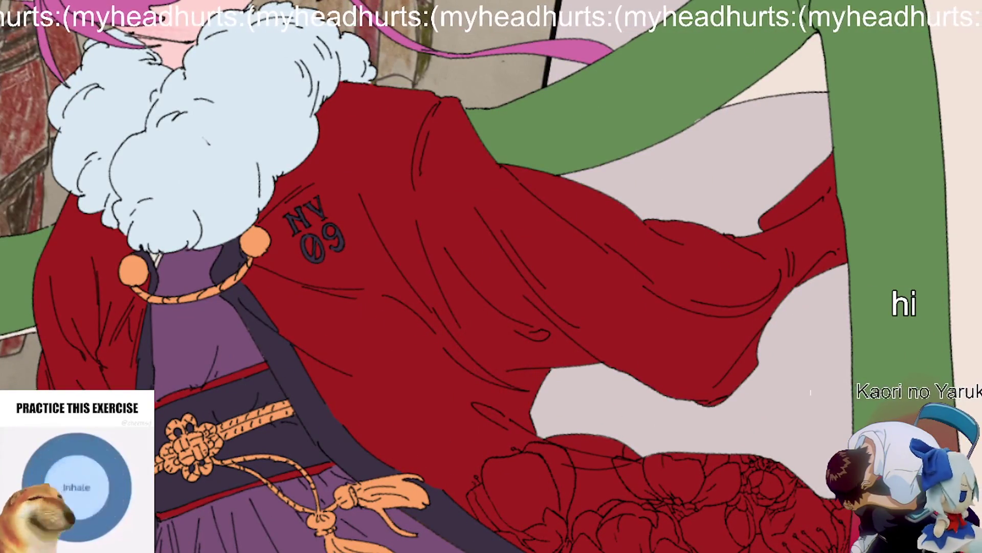
key("bracketright")
key("bracketright")
key("bracketright")
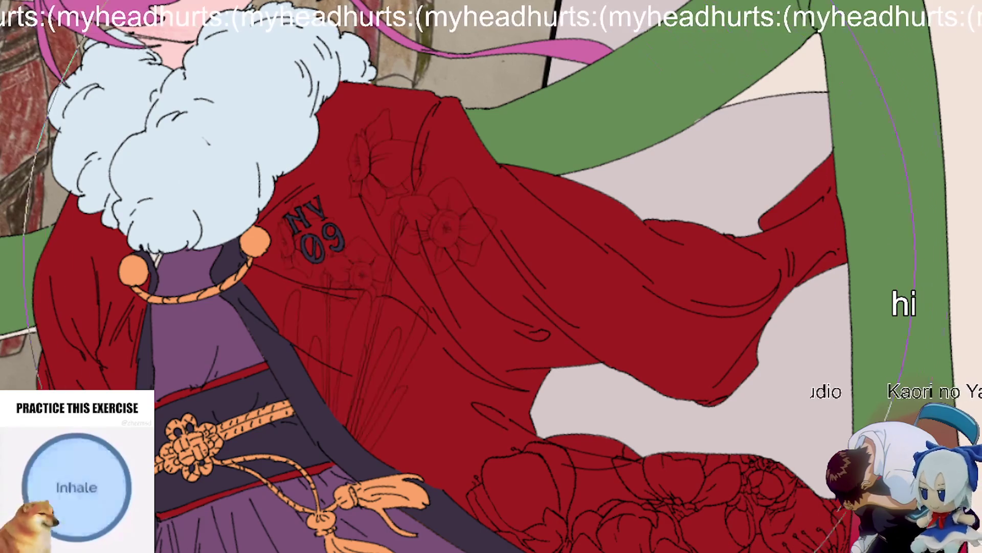
Step: Try flower stamps on the red robe's shoulder and sleeve cuff, undoing the shoulder stamp
left_click(379, 394)
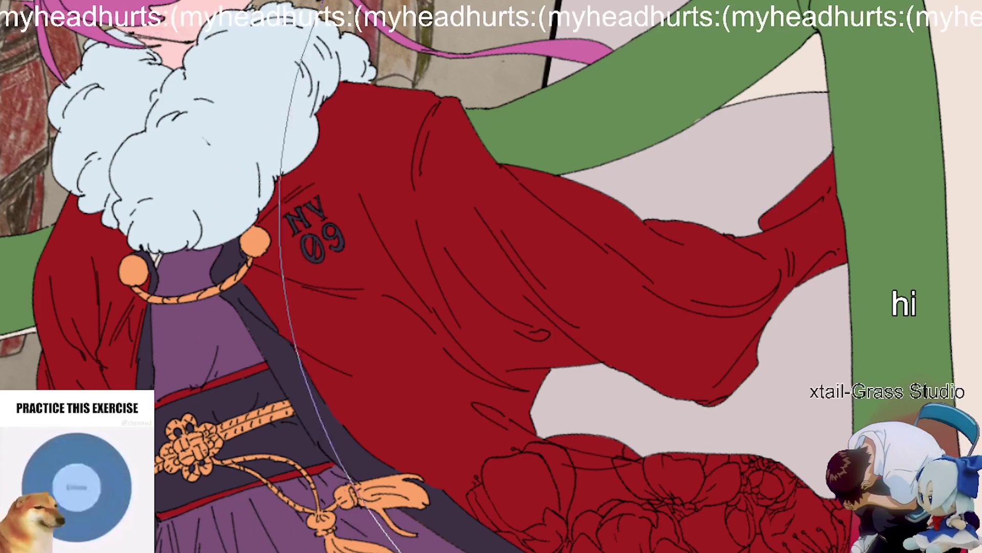
left_click(706, 266)
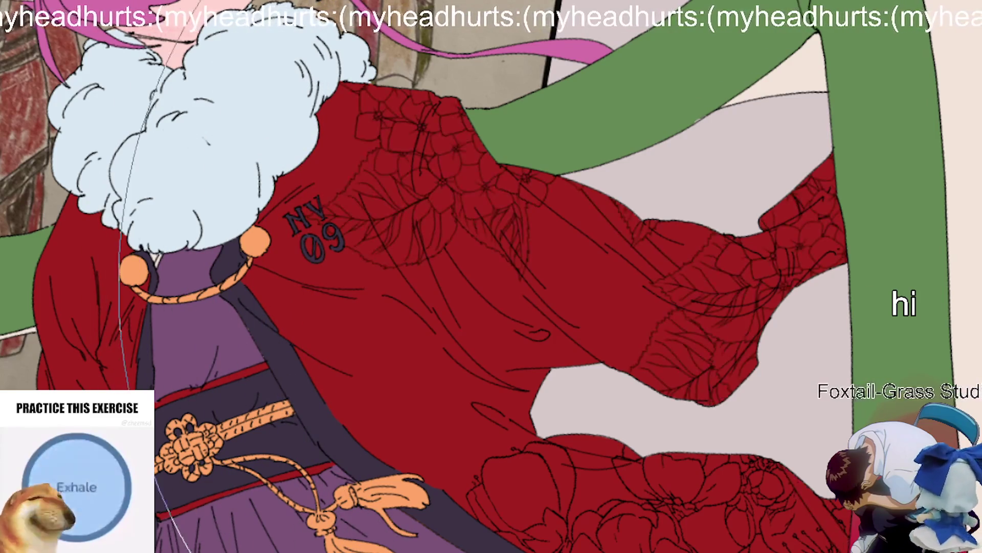
key("ctrl+z")
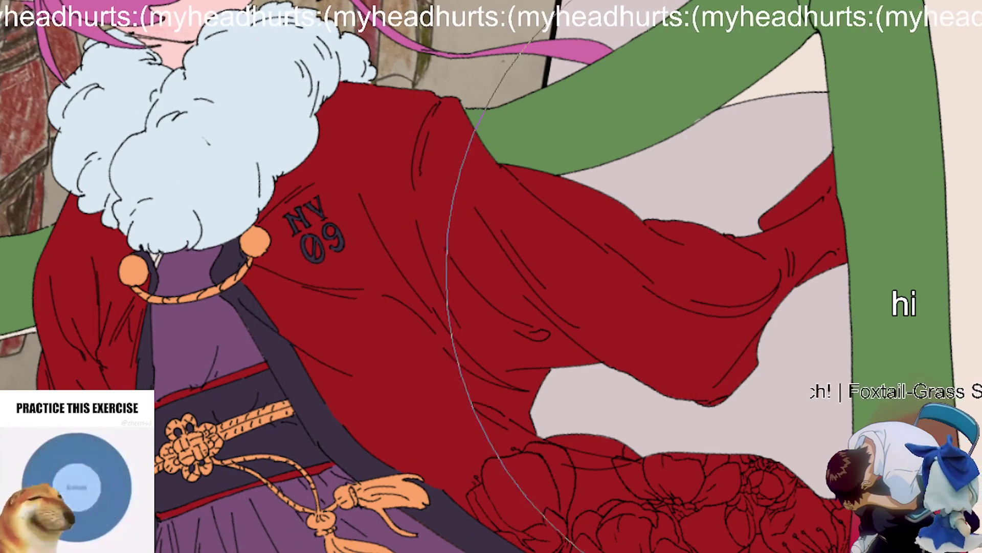
left_click(752, 286)
left_click_drag(752, 286, 693, 310)
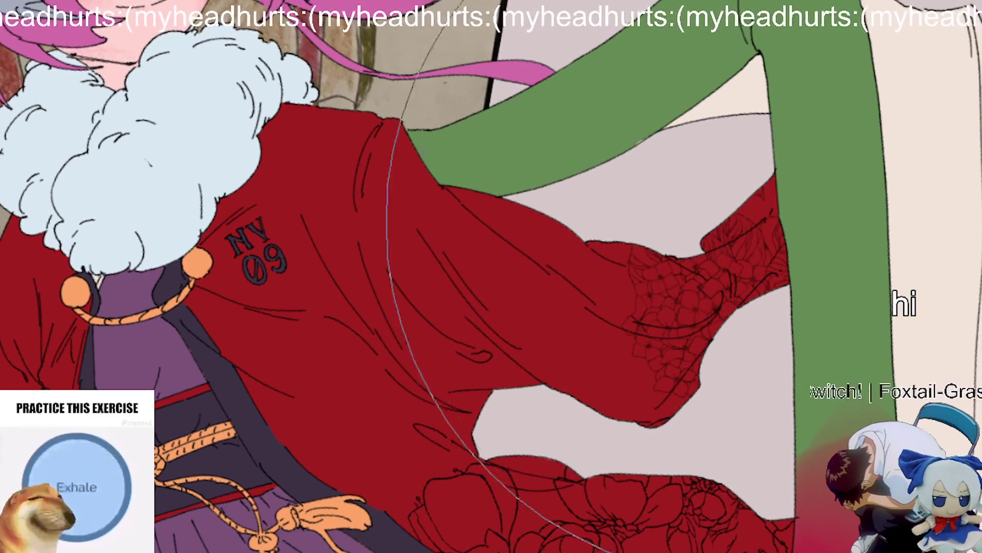
scroll(665, 287, "down", 3)
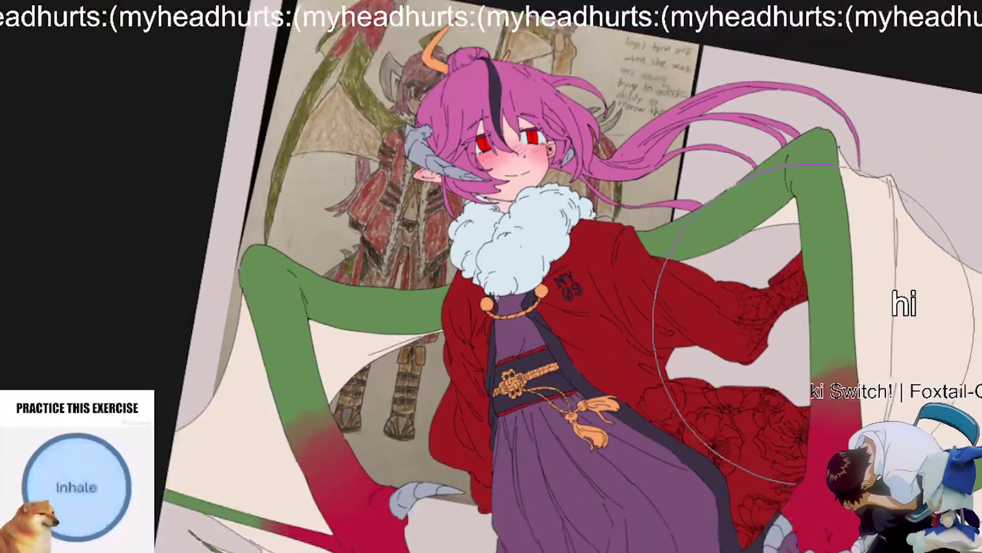
scroll(618, 443, "up", 1)
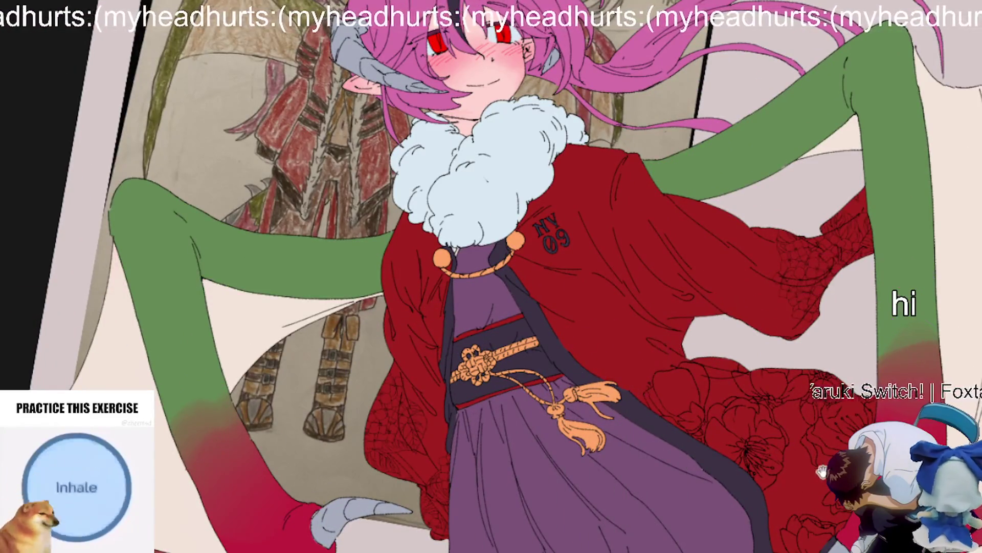
scroll(386, 251, "down", 1)
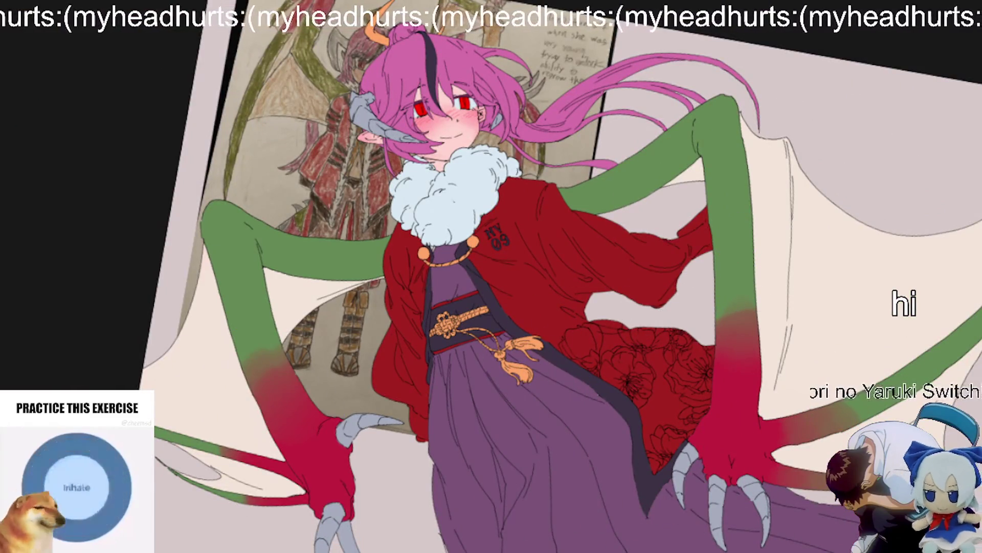
scroll(467, 328, "up", 1)
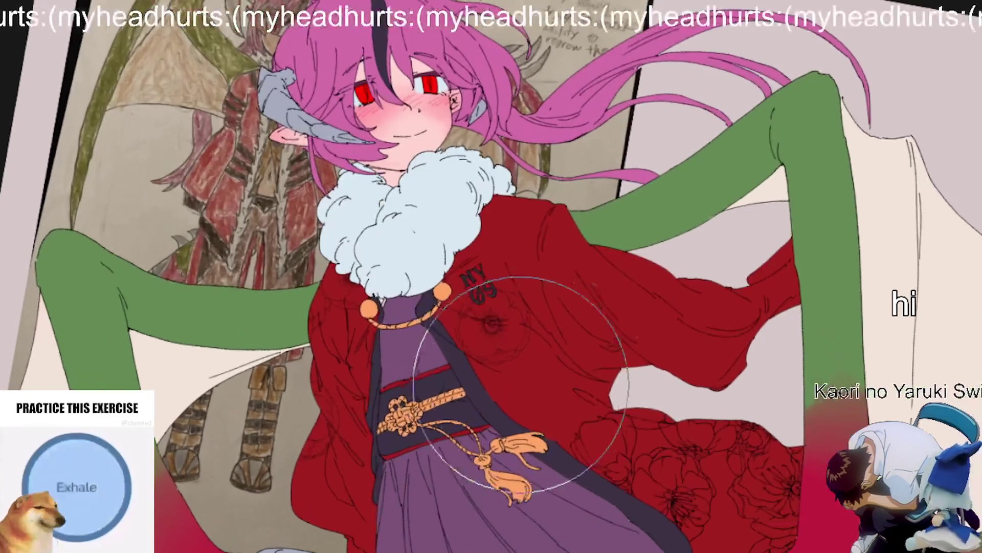
scroll(740, 324, "up", 1)
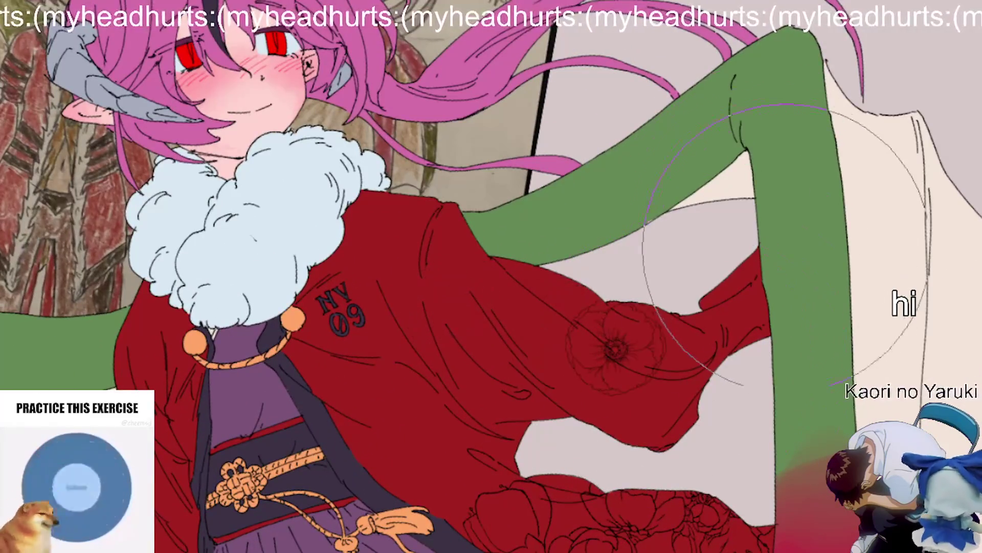
scroll(634, 332, "down", 1)
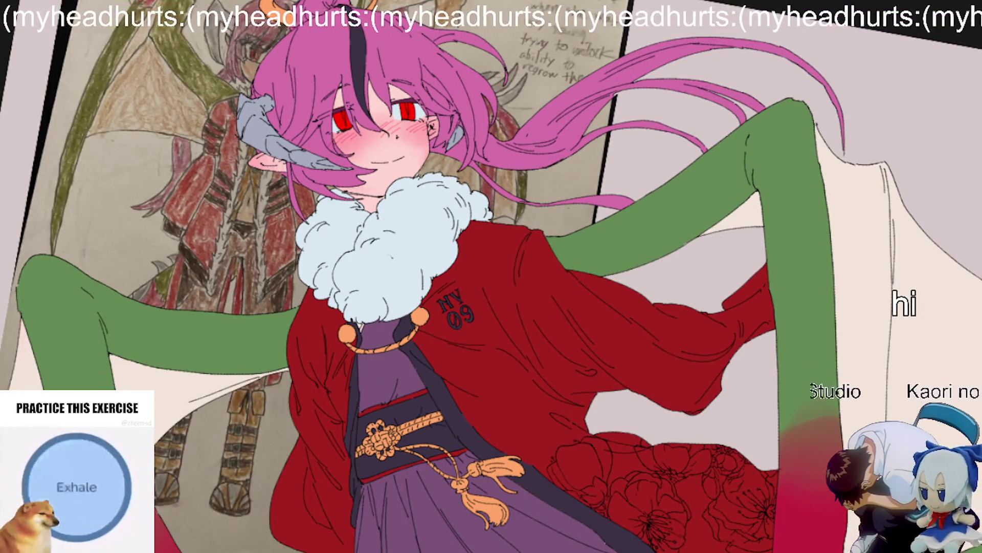
scroll(506, 360, "up", 1)
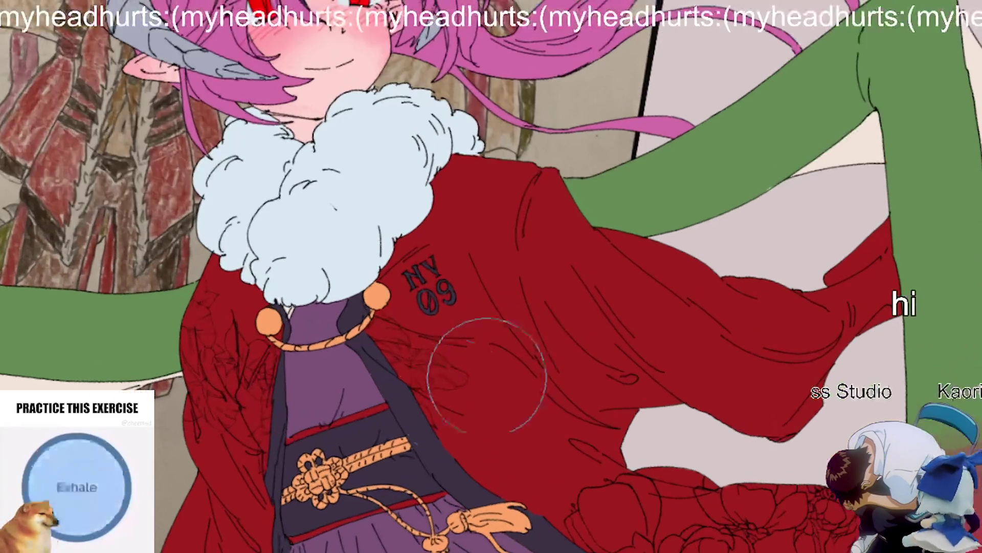
scroll(291, 472, "down", 1)
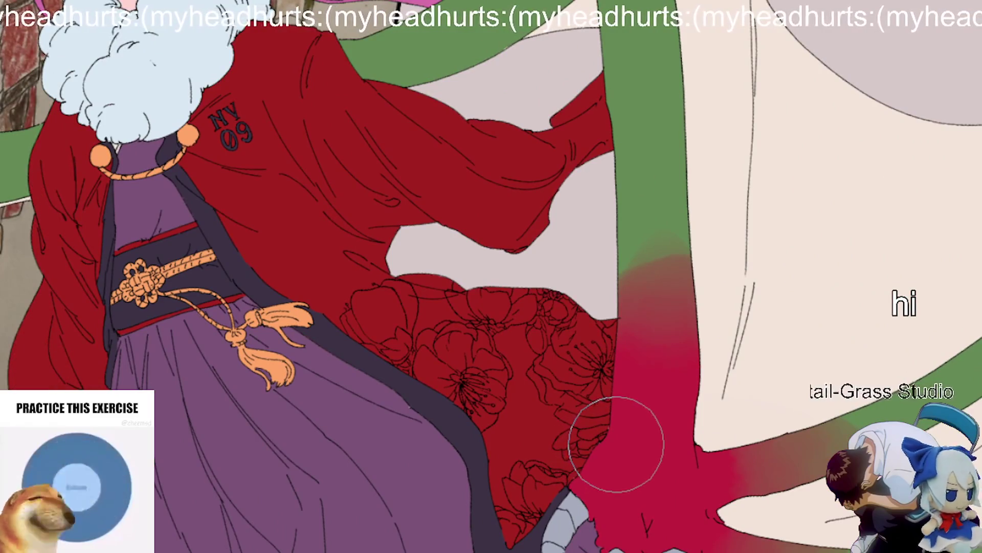
Step: Erase the lower robe's floral pattern, then undo the erasing to bring the pattern back
mouse_move(566, 494)
left_mouse_down()
mouse_move(500, 508)
mouse_move(522, 532)
left_mouse_up()
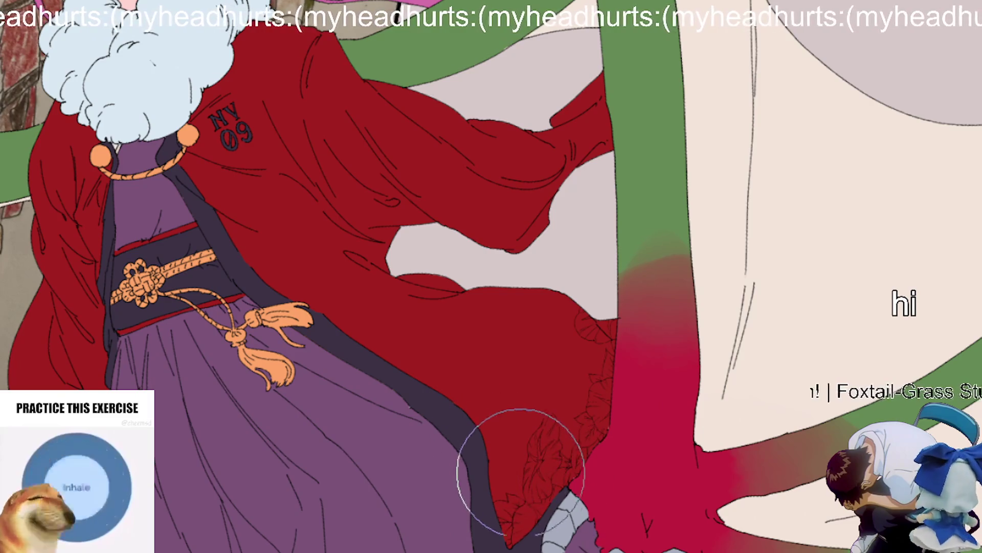
key("ctrl+z")
key("ctrl+z")
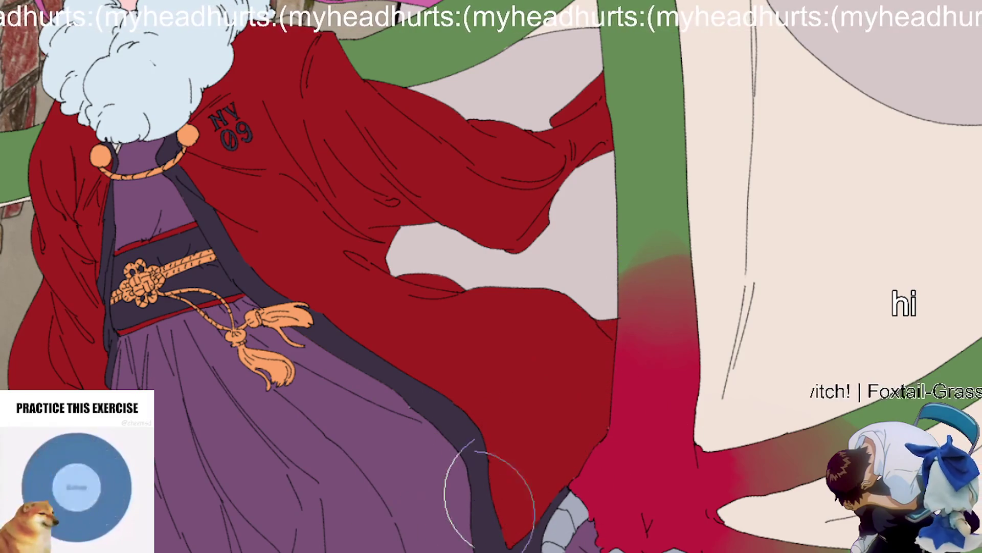
key("ctrl+z")
left_click_drag(450, 477, 598, 493)
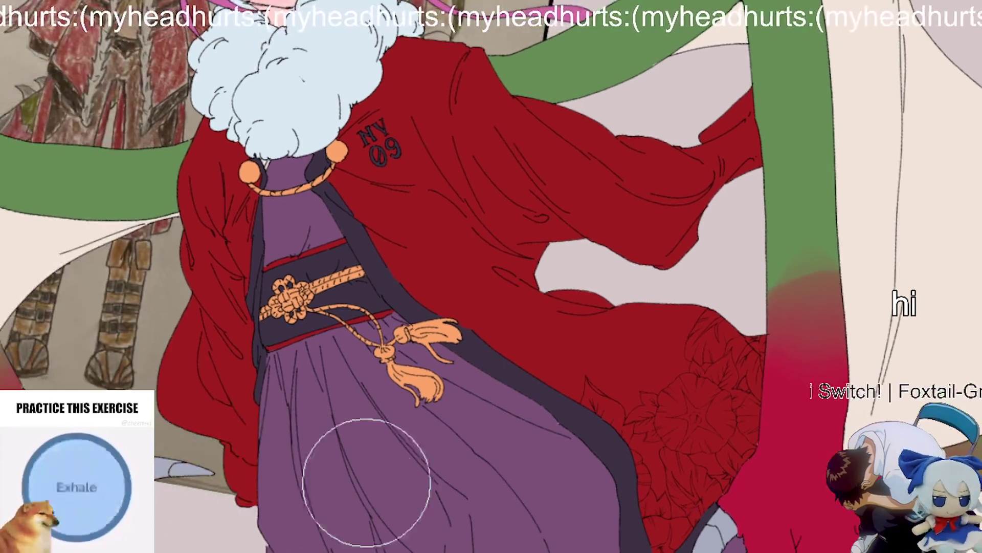
scroll(529, 389, "down", 3)
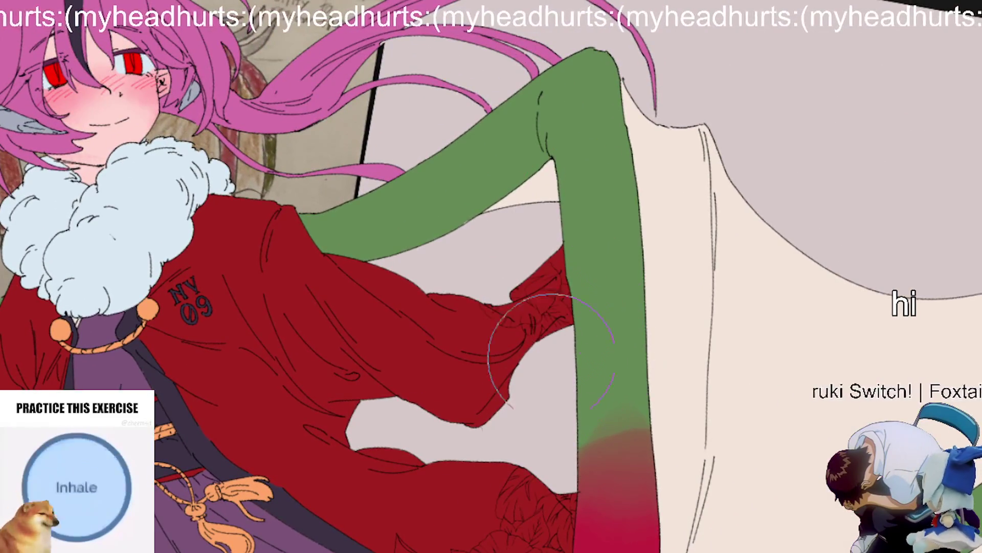
scroll(592, 450, "down", 2)
scroll(692, 419, "up", 2)
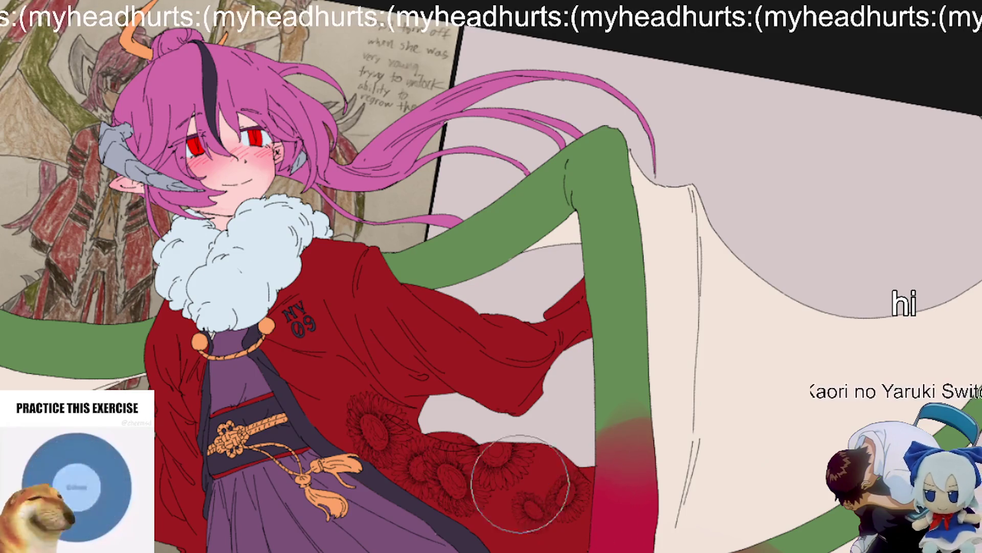
mouse_move(490, 499)
left_mouse_down()
mouse_move(481, 428)
mouse_move(625, 526)
left_mouse_up()
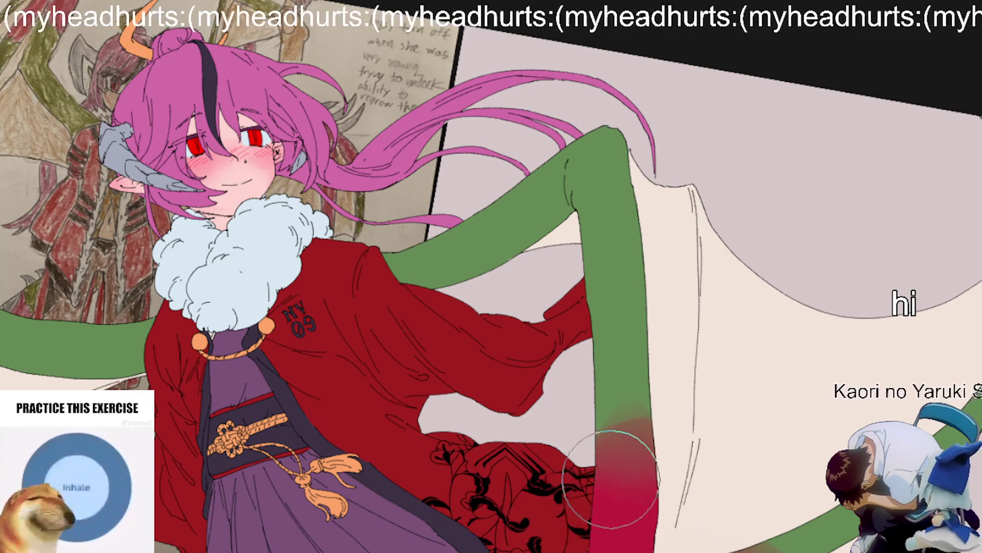
key("ctrl+z")
left_click_drag(409, 512, 603, 471)
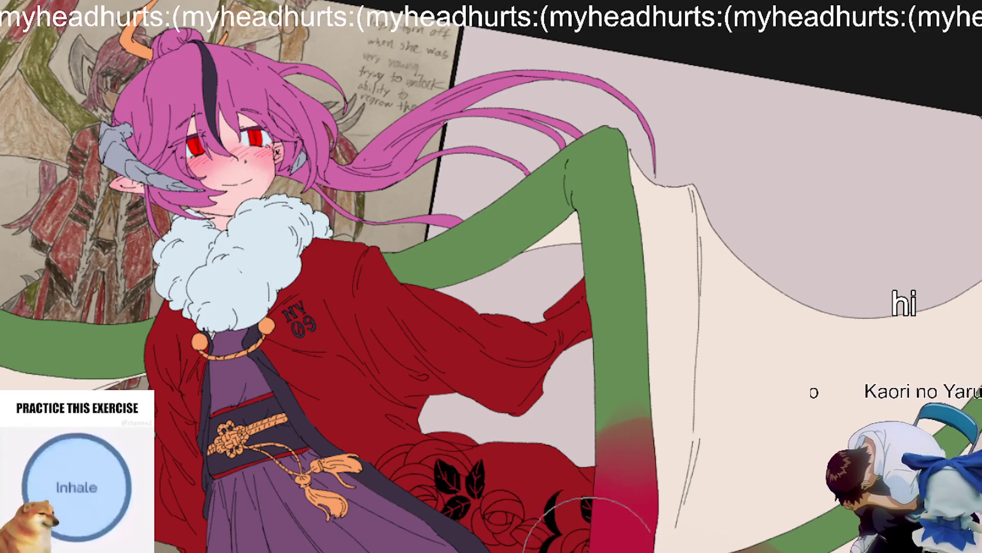
key("ctrl+z")
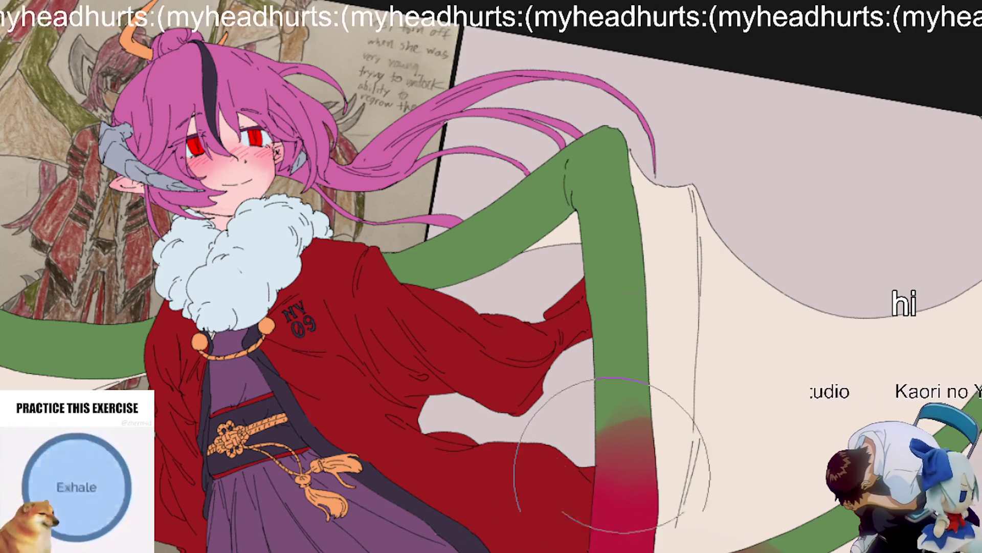
mouse_move(588, 512)
left_mouse_down()
mouse_move(563, 511)
mouse_move(602, 471)
left_mouse_up()
key("ctrl+z")
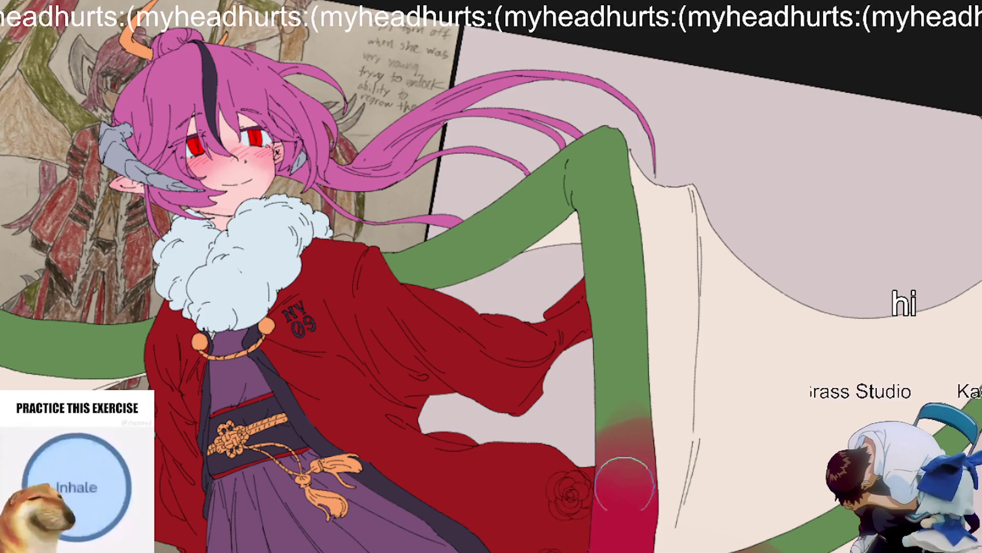
left_click_drag(538, 537, 660, 468)
key("ctrl+z")
mouse_move(532, 537)
left_mouse_down()
mouse_move(462, 512)
mouse_move(679, 532)
mouse_move(512, 485)
left_mouse_up()
scroll(511, 485, "down", 3)
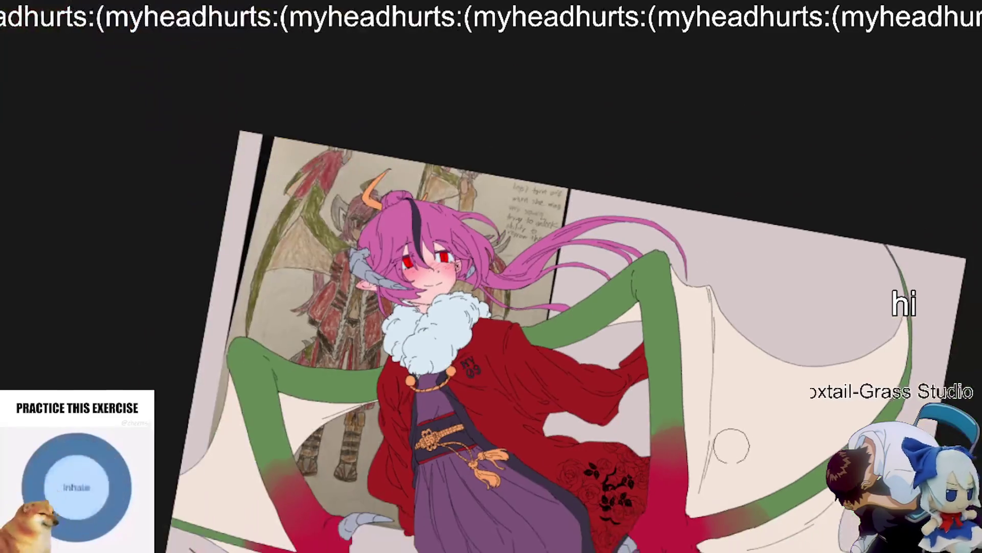
scroll(653, 457, "up", 3)
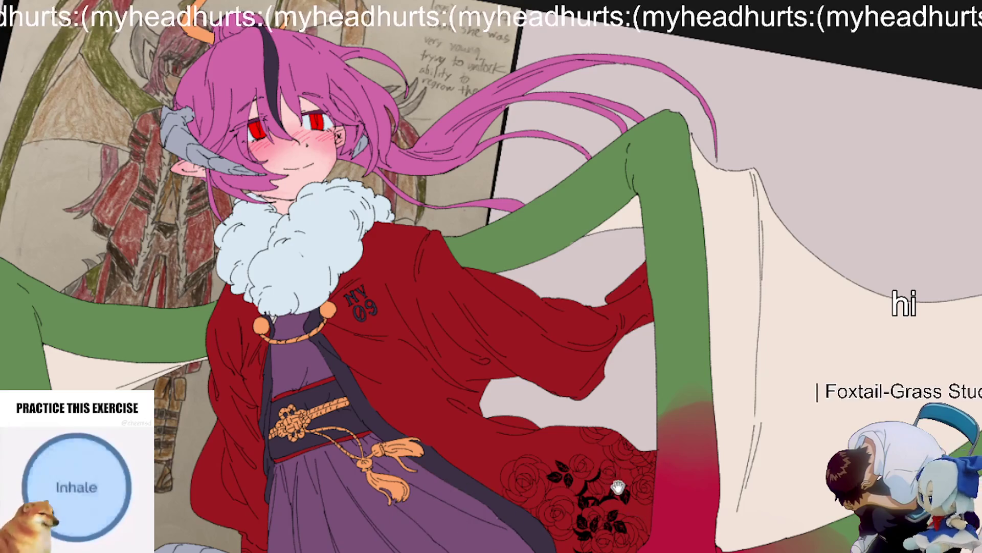
left_click_drag(622, 486, 560, 493)
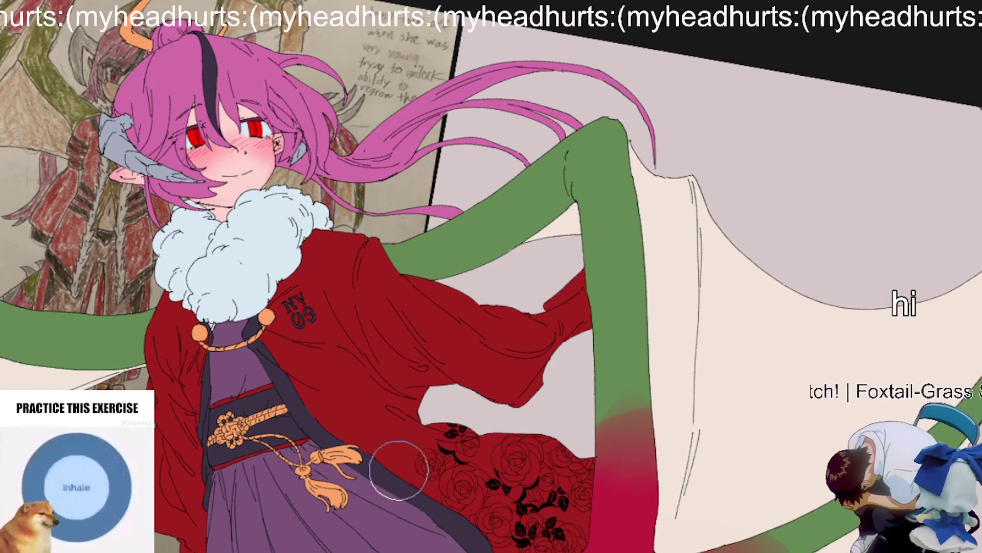
scroll(680, 226, "down", 2)
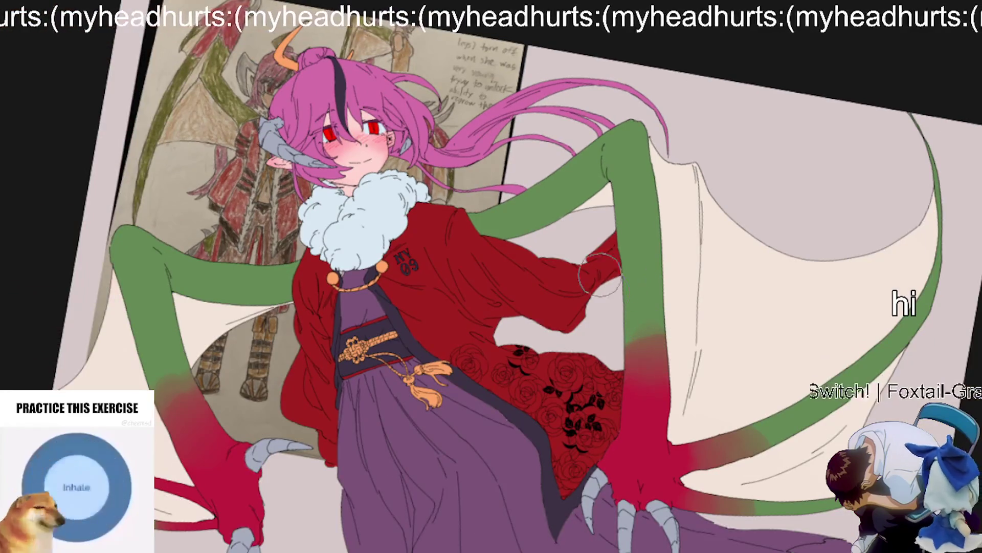
scroll(604, 282, "up", 2)
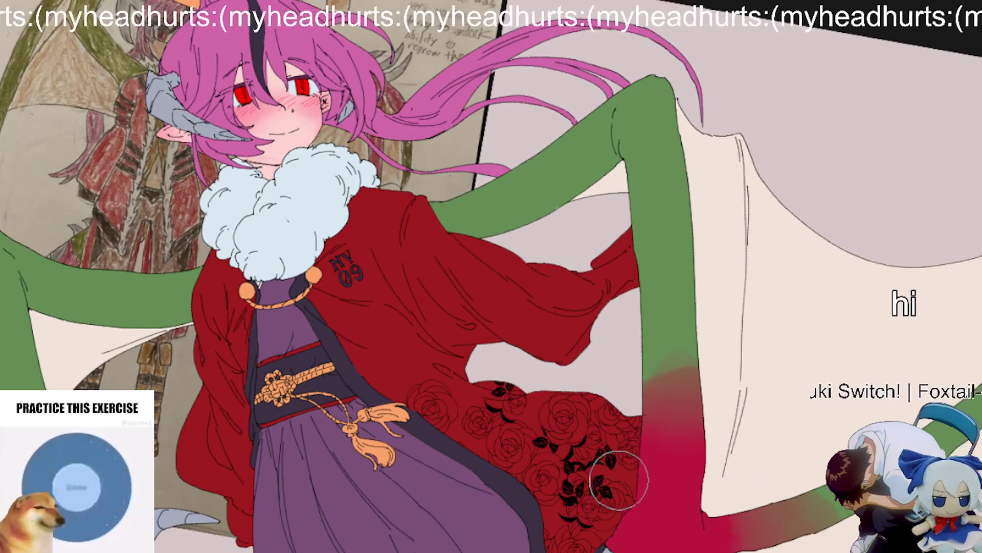
mouse_move(471, 394)
left_mouse_down()
mouse_move(471, 318)
mouse_move(593, 306)
left_mouse_up()
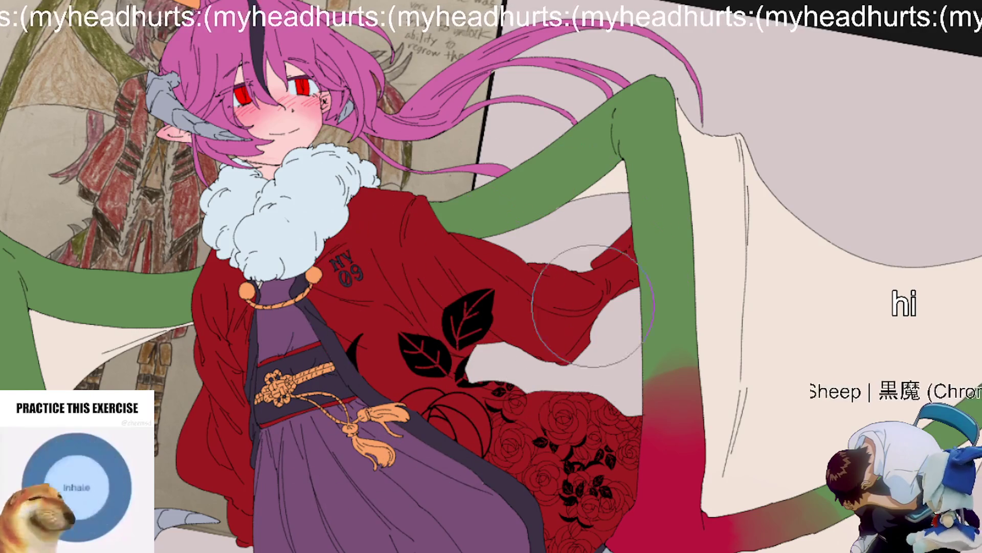
key("ctrl+z")
key("ctrl+y")
key("ctrl+z")
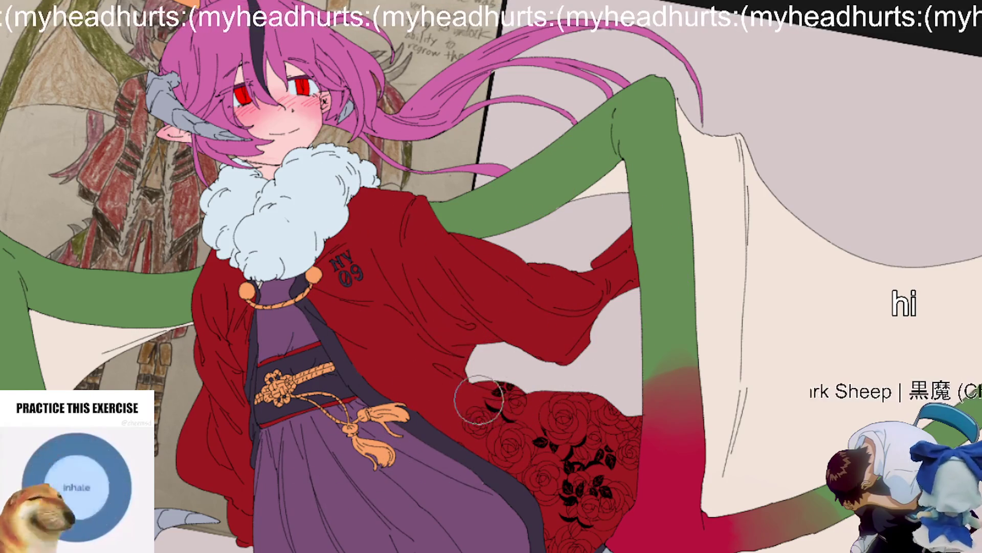
mouse_move(371, 348)
left_mouse_down()
mouse_move(358, 307)
mouse_move(368, 208)
left_mouse_up()
left_click_drag(230, 369, 267, 298)
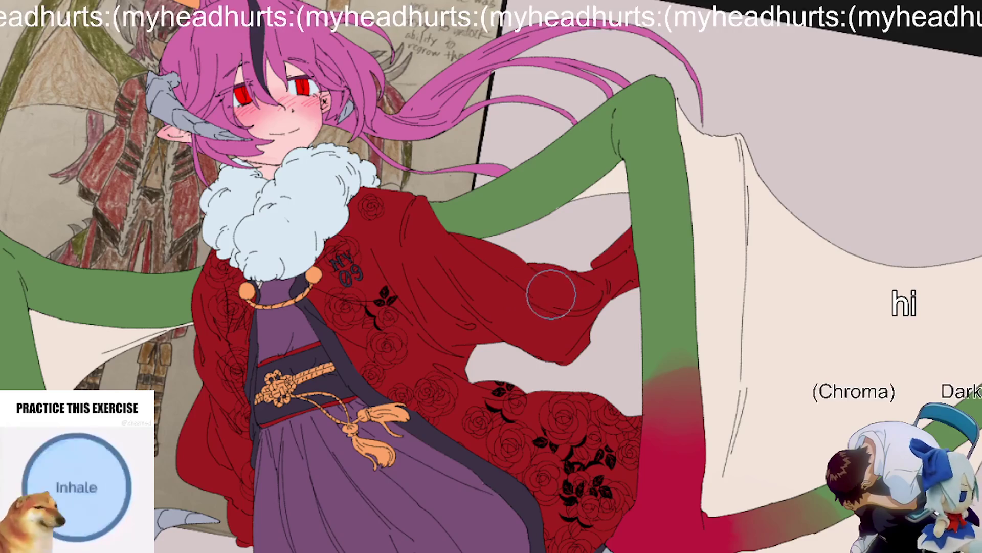
key("ctrl+z")
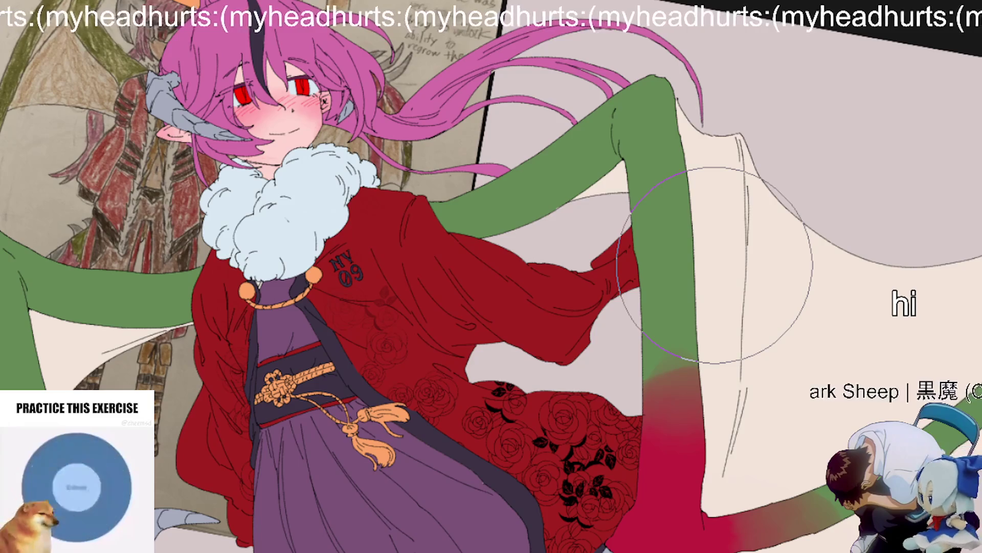
key("bracketright")
key("bracketright")
key("bracketright")
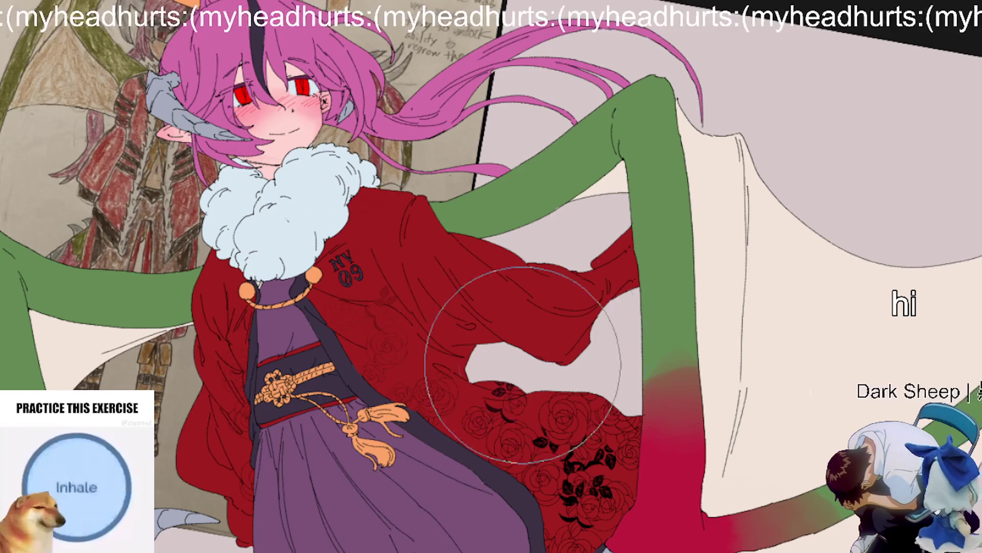
key("ctrl+minus")
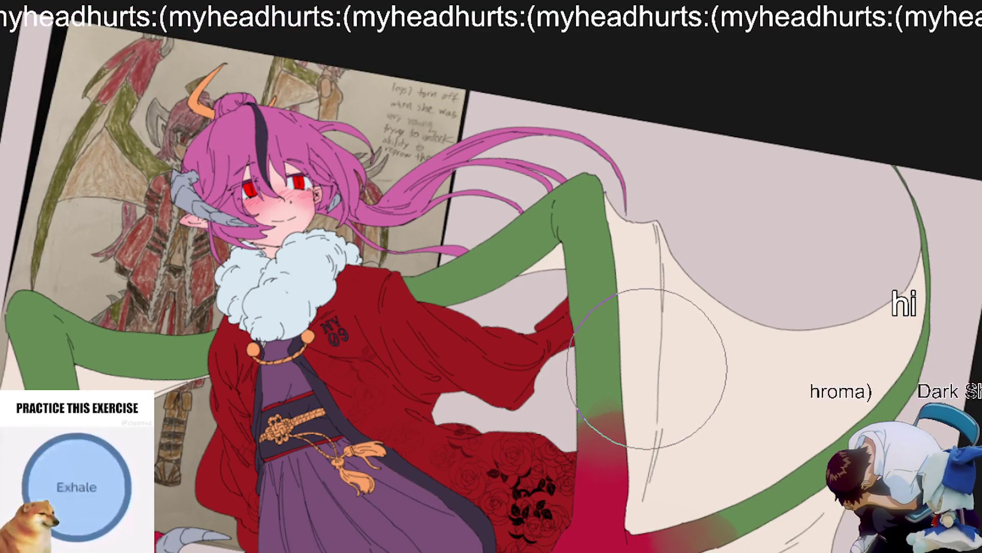
scroll(647, 368, "down", 2)
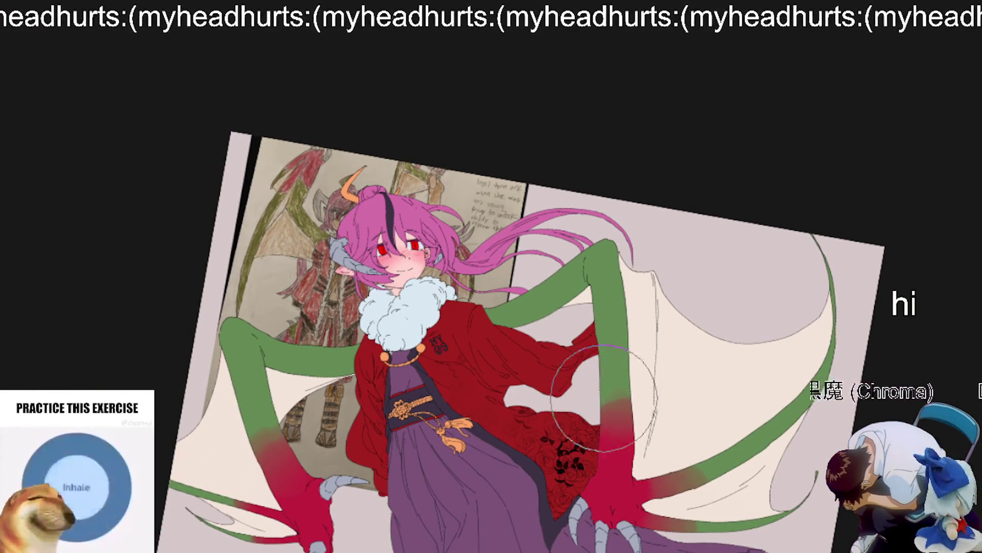
scroll(743, 407, "up", 2)
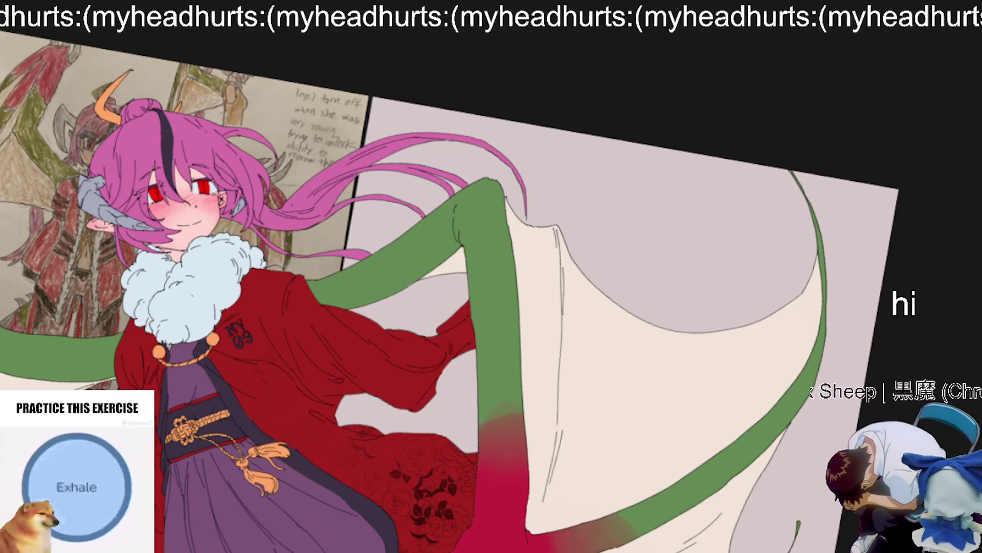
left_click_drag(435, 481, 421, 514)
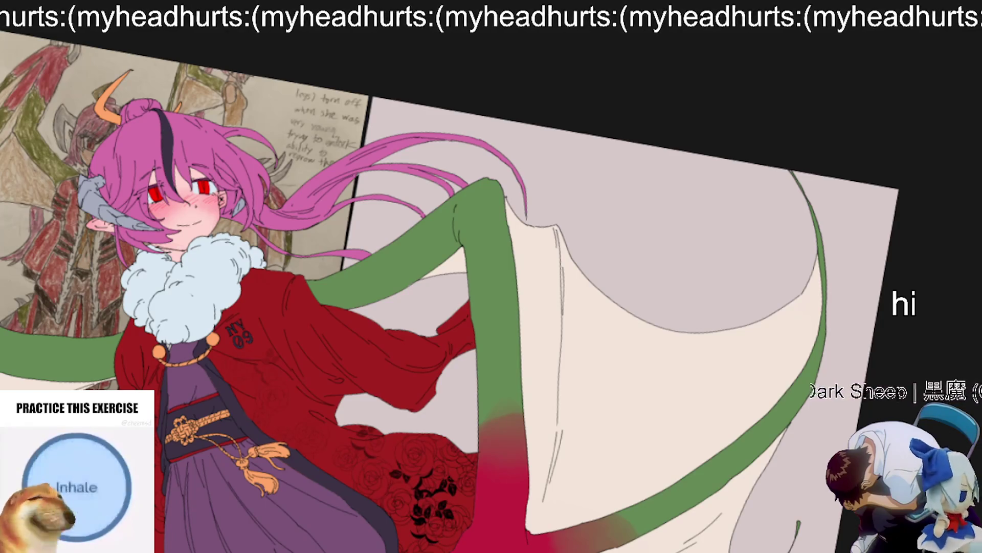
key("ctrl+z")
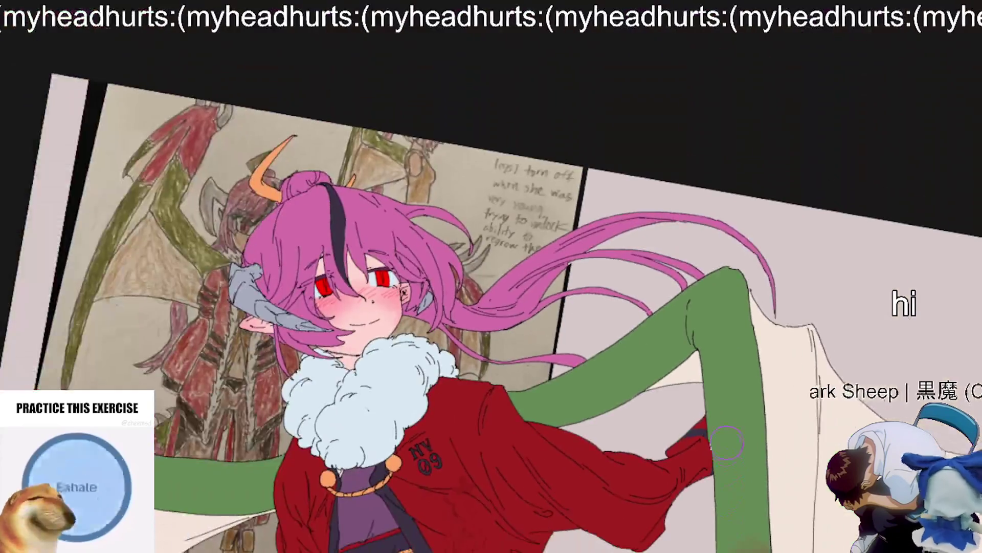
scroll(637, 499, "up", 1)
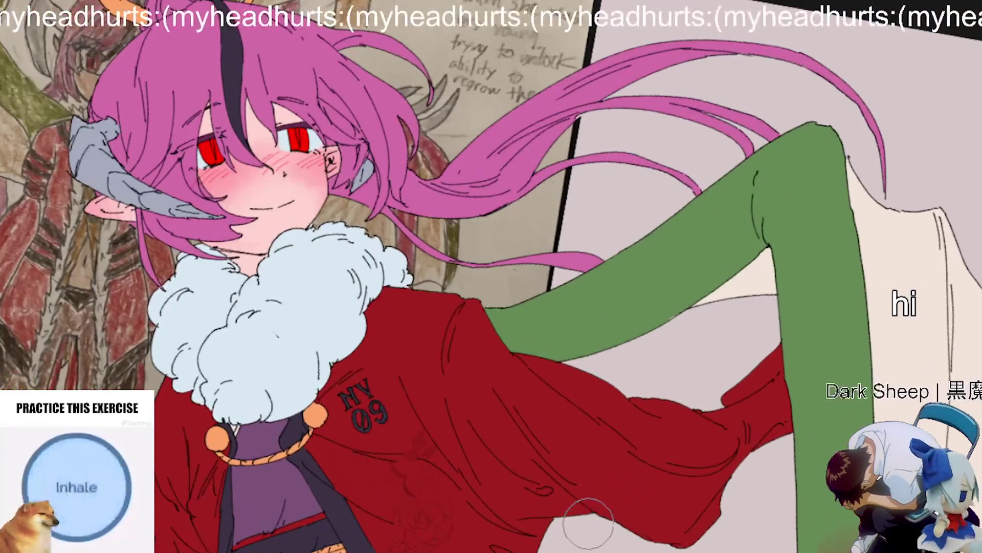
scroll(614, 455, "up", 1)
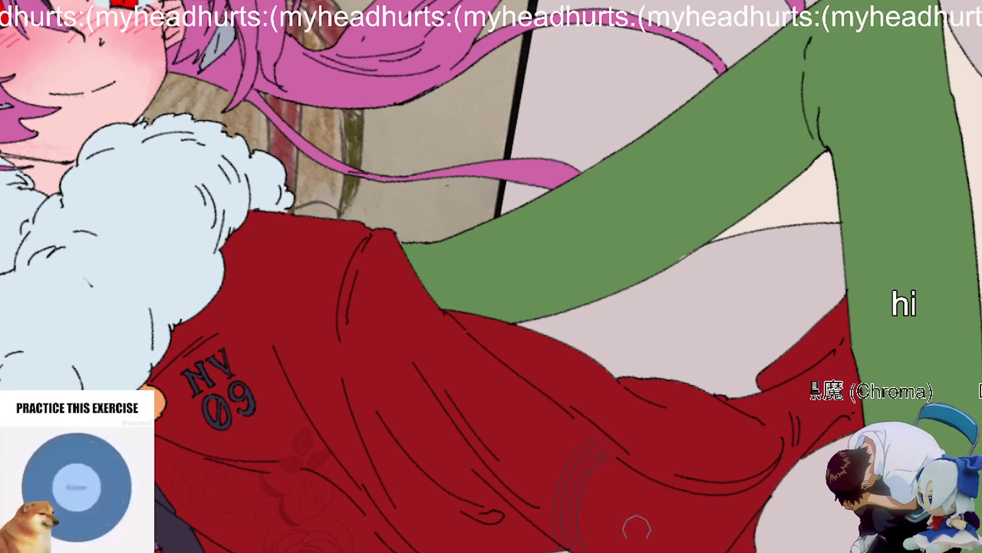
scroll(658, 540, "down", 2)
scroll(711, 317, "up", 2)
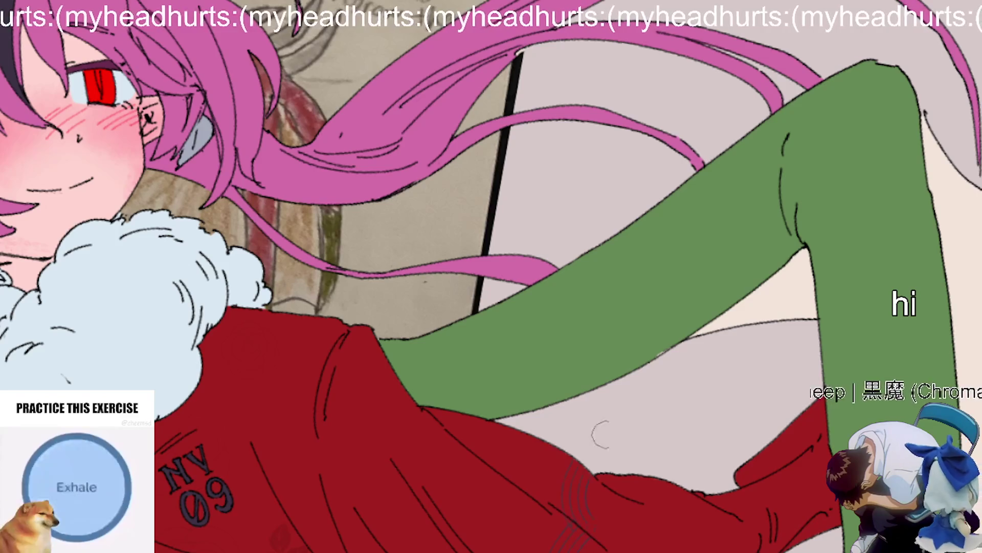
scroll(719, 409, "down", 2)
scroll(660, 460, "up", 3)
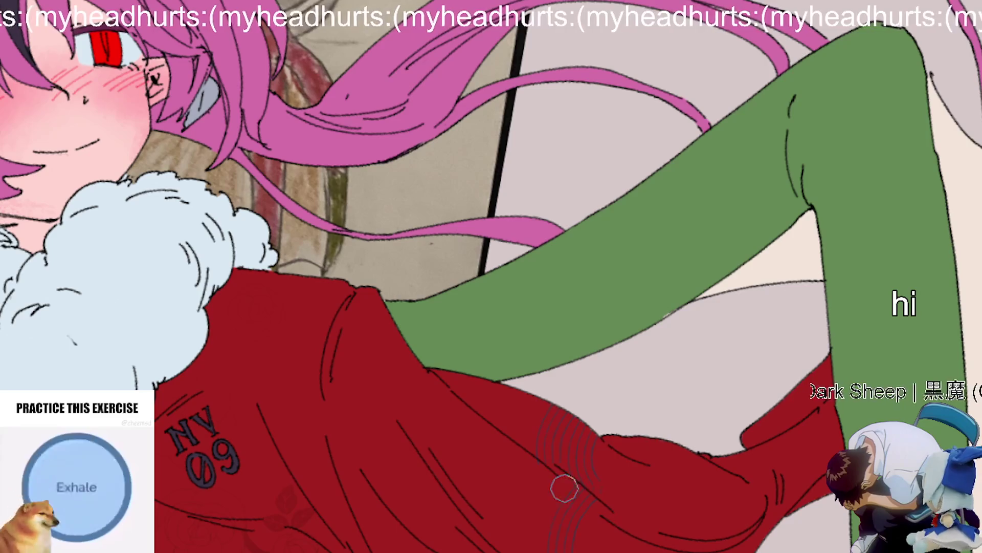
scroll(646, 328, "down", 4)
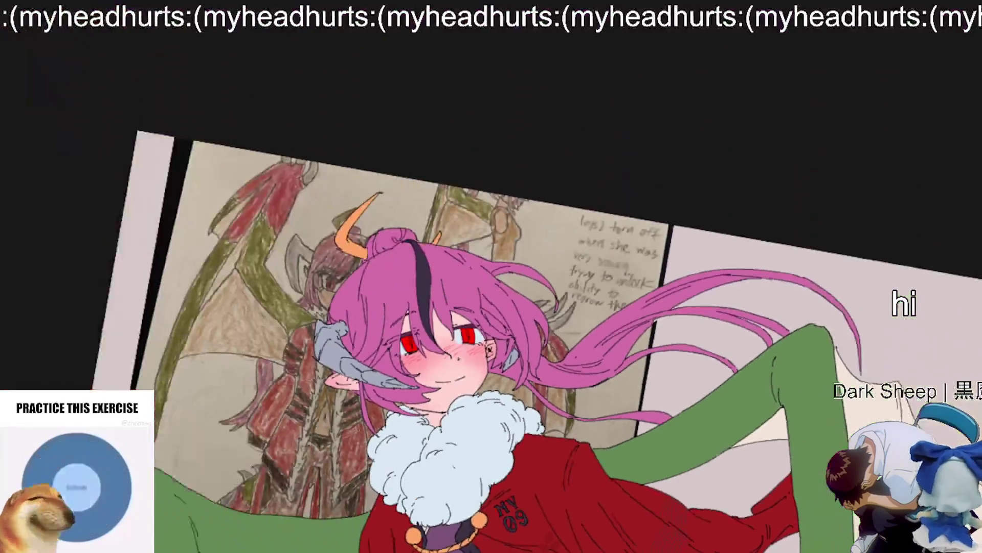
scroll(647, 328, "up", 3)
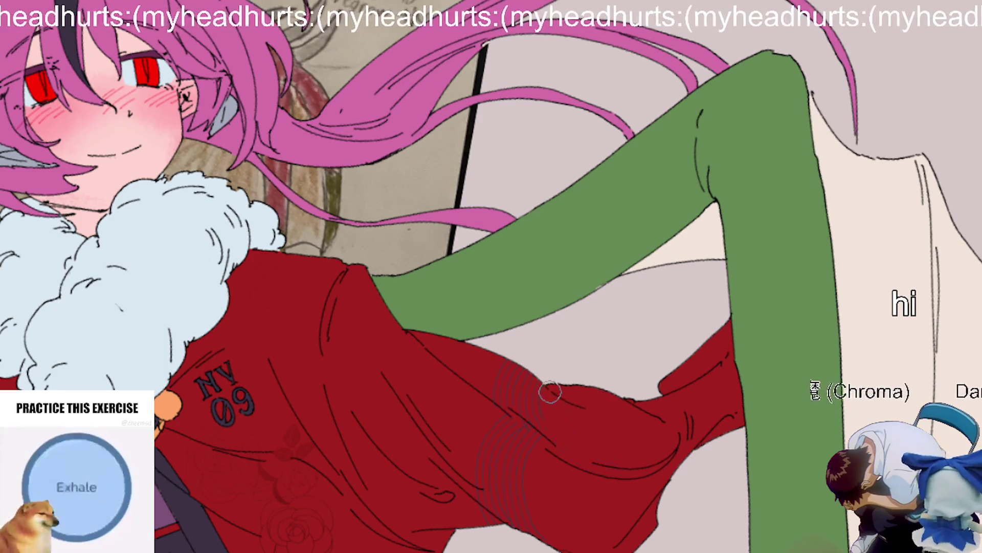
scroll(672, 427, "down", 3)
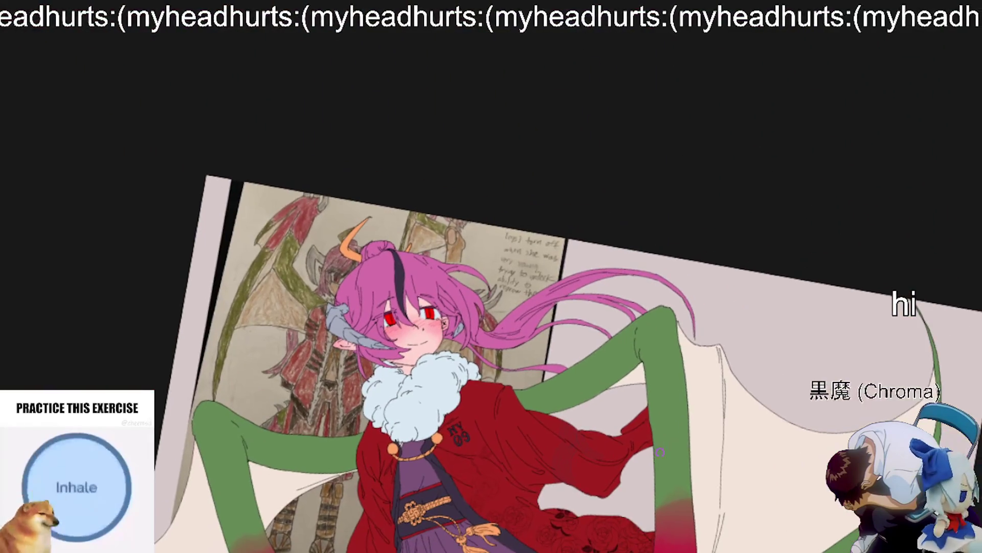
scroll(635, 457, "up", 5)
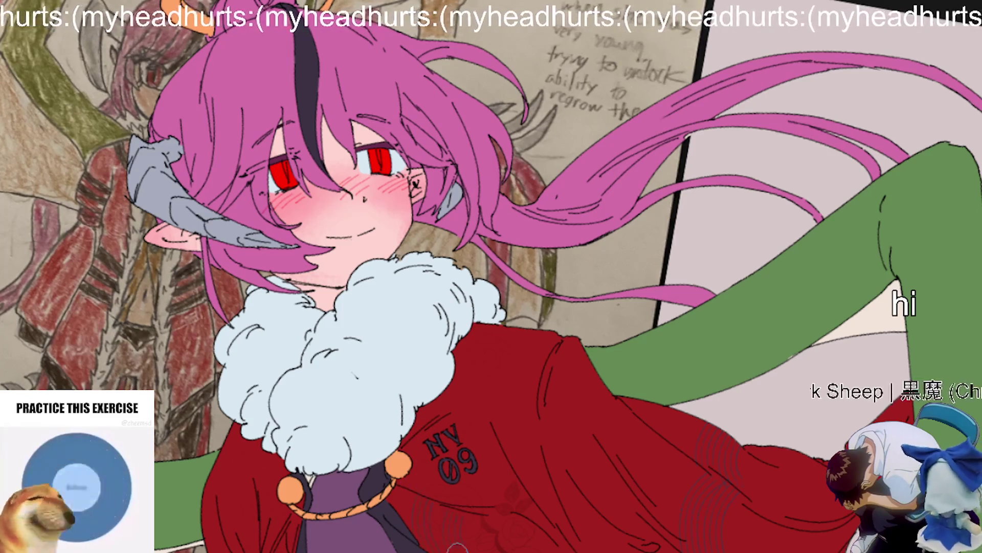
scroll(639, 479, "down", 5)
scroll(634, 477, "up", 5)
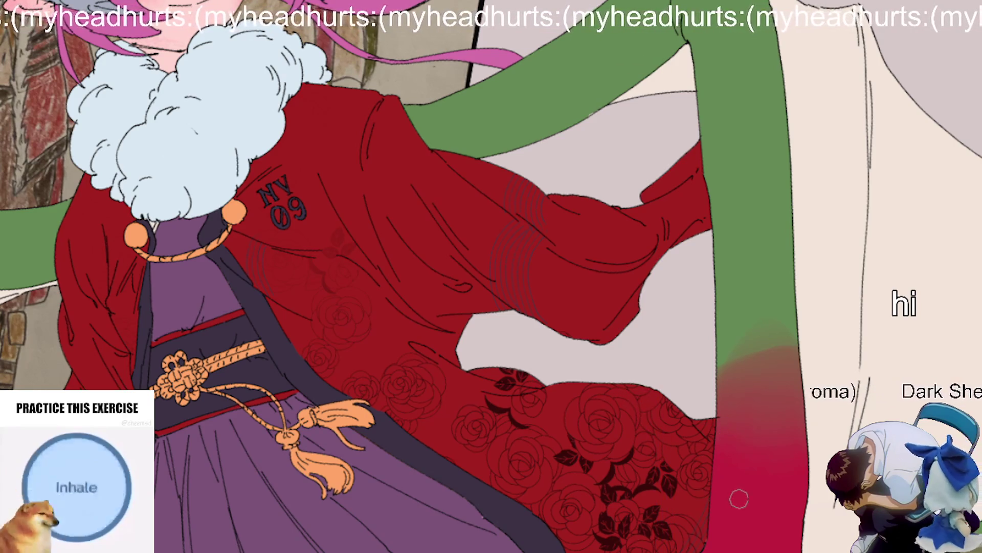
scroll(737, 496, "down", 5)
scroll(737, 495, "up", 5)
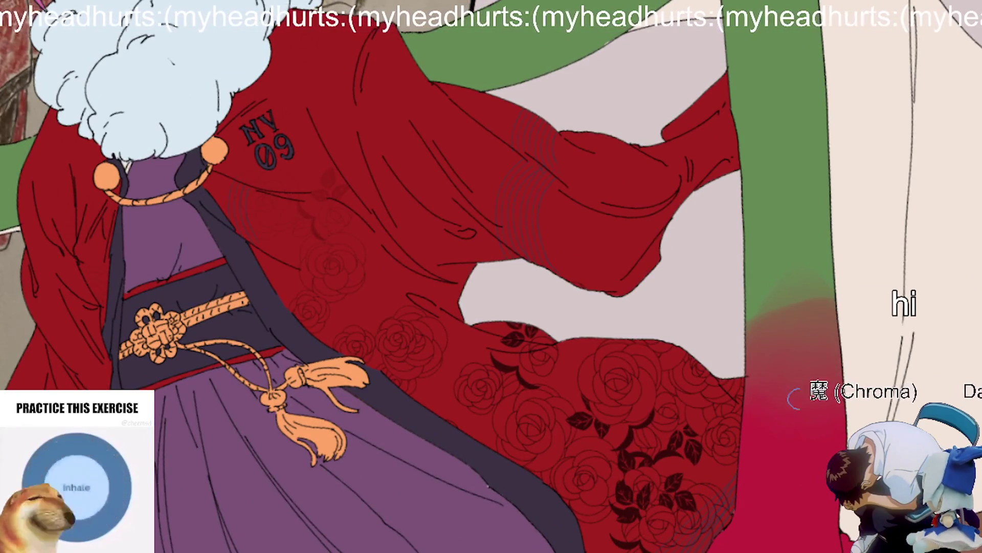
scroll(811, 405, "down", 3)
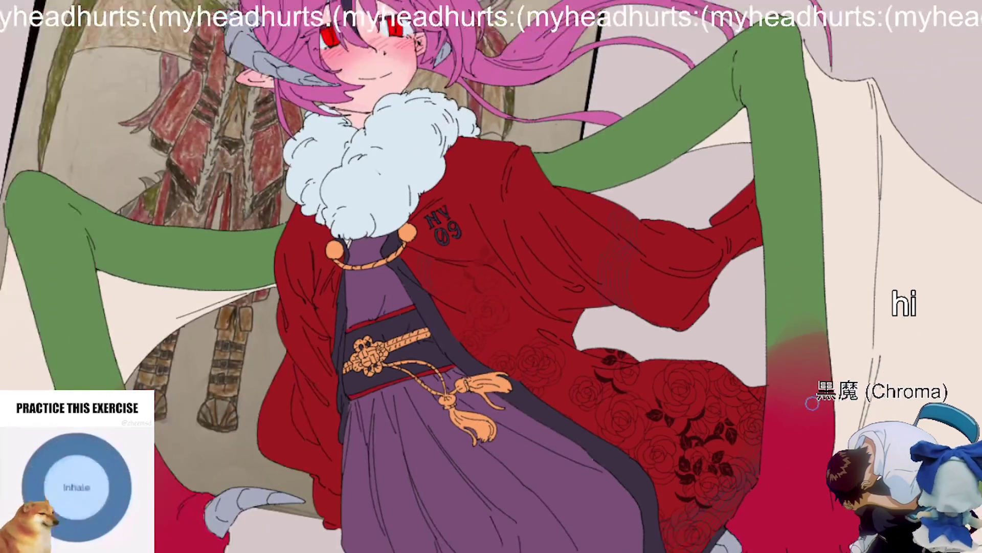
scroll(737, 527, "up", 2)
scroll(764, 445, "up", 3)
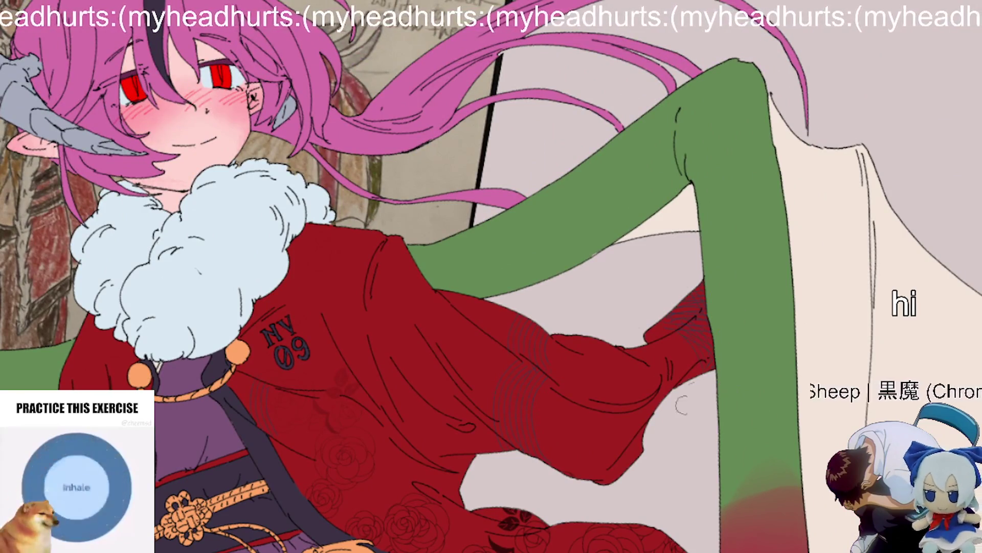
scroll(685, 410, "down", 3)
scroll(795, 415, "up", 2)
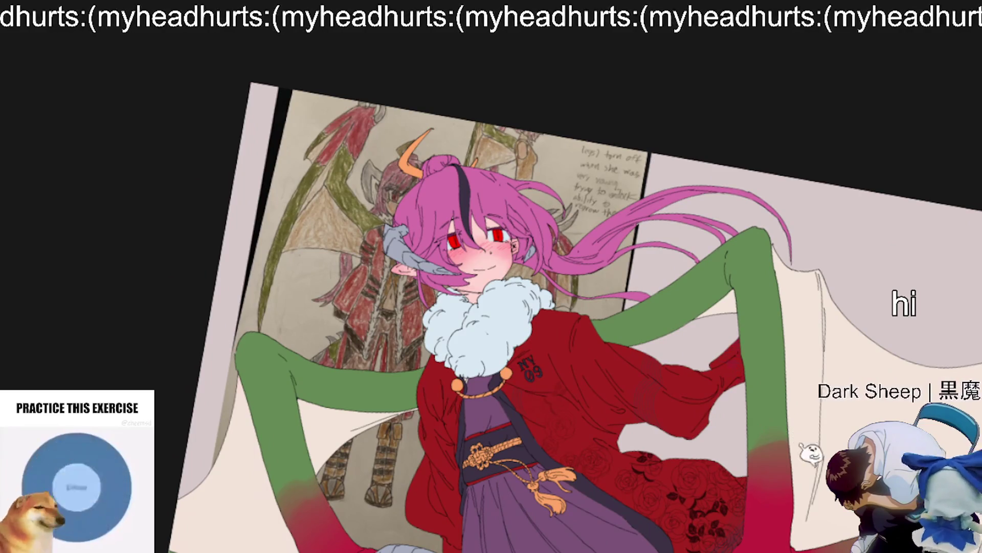
scroll(796, 446, "up", 3)
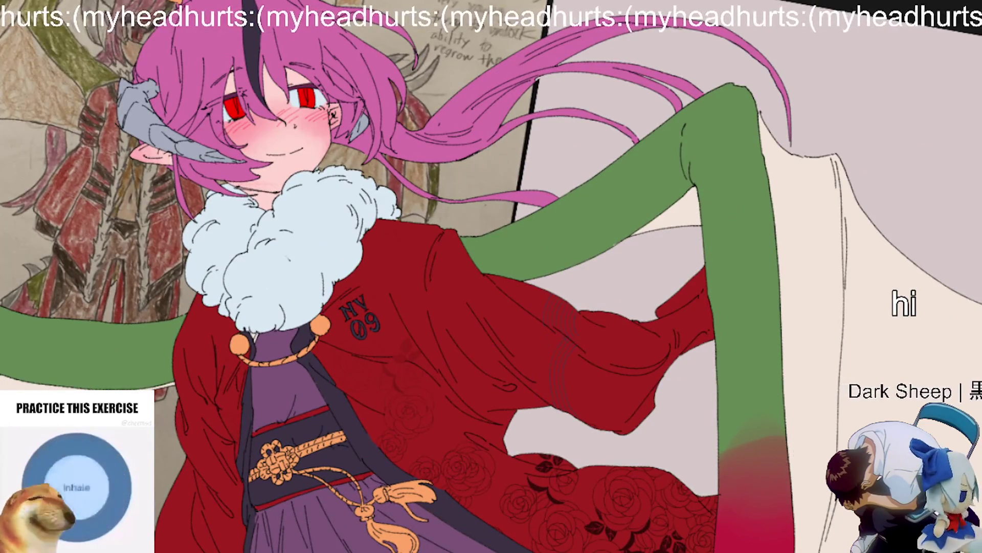
scroll(752, 506, "up", 2)
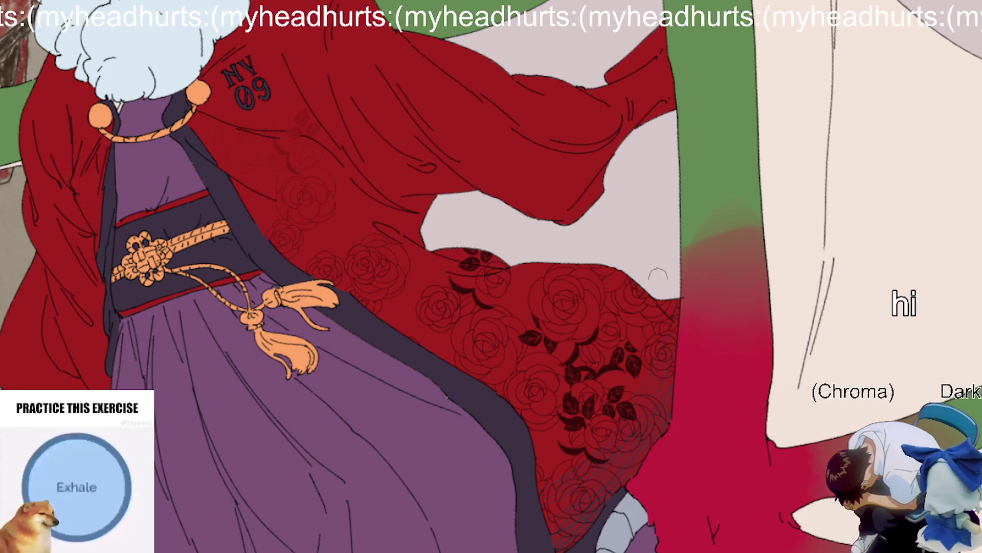
scroll(767, 218, "down", 2)
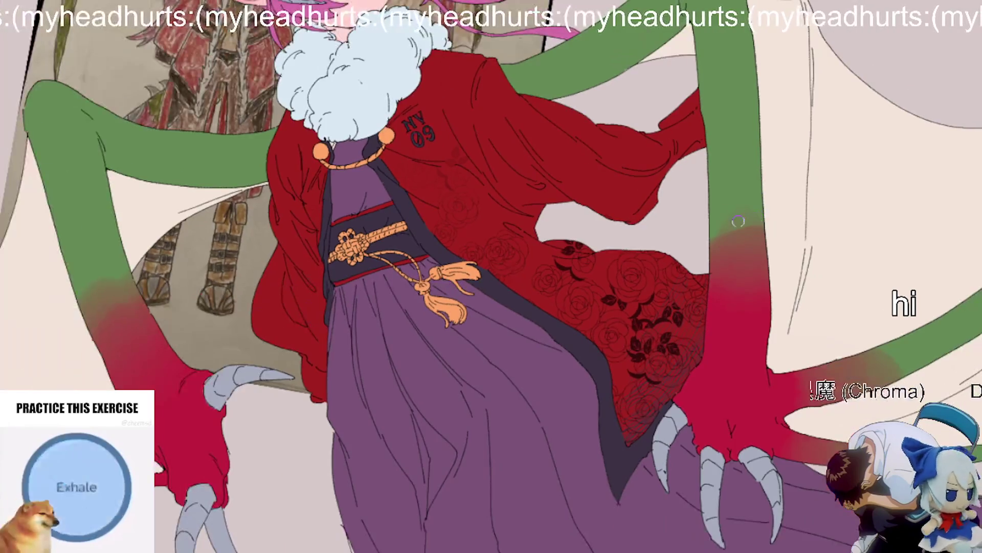
scroll(517, 368, "up", 2)
scroll(444, 318, "down", 2)
scroll(777, 253, "up", 2)
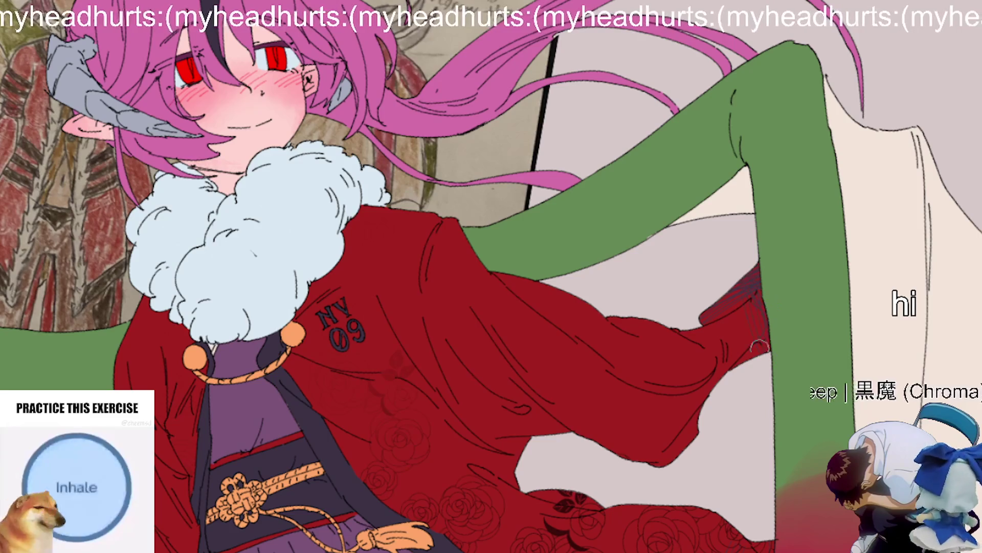
scroll(706, 419, "down", 2)
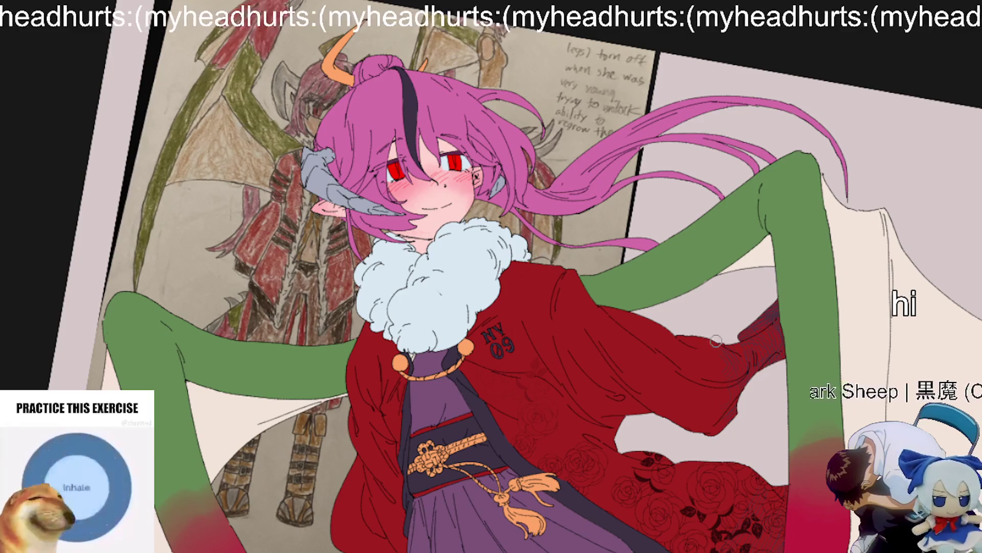
scroll(719, 340, "down", 2)
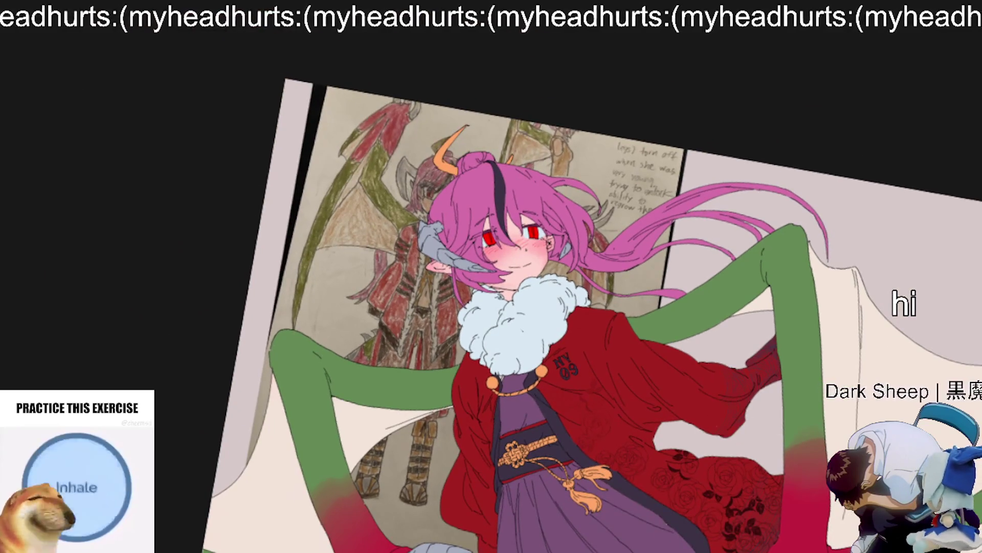
scroll(844, 358, "down", 1)
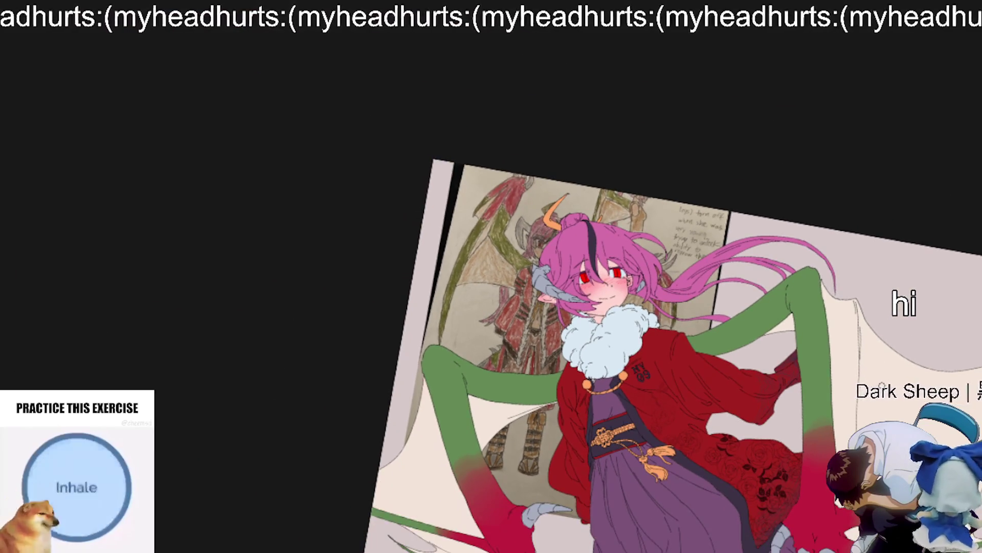
key("5")
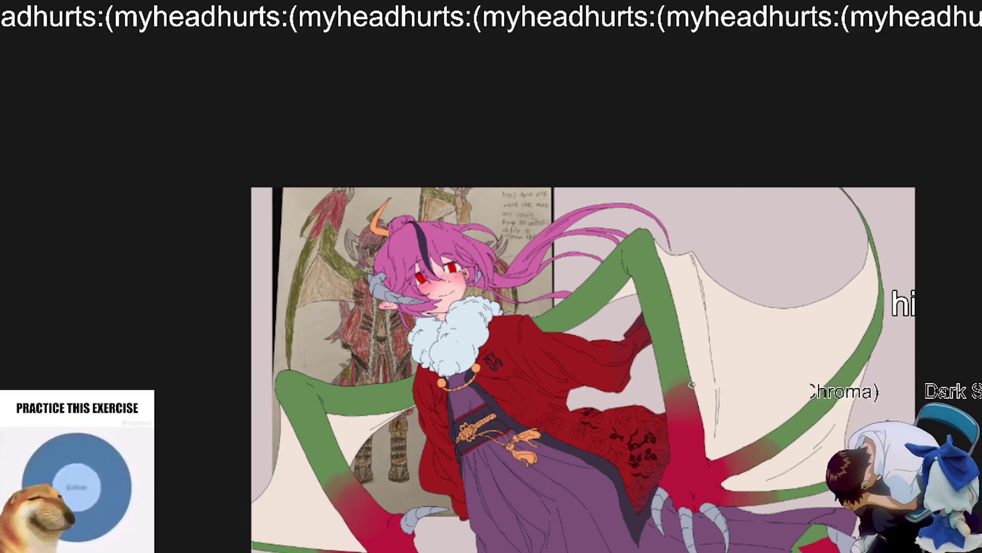
scroll(692, 385, "up", 5)
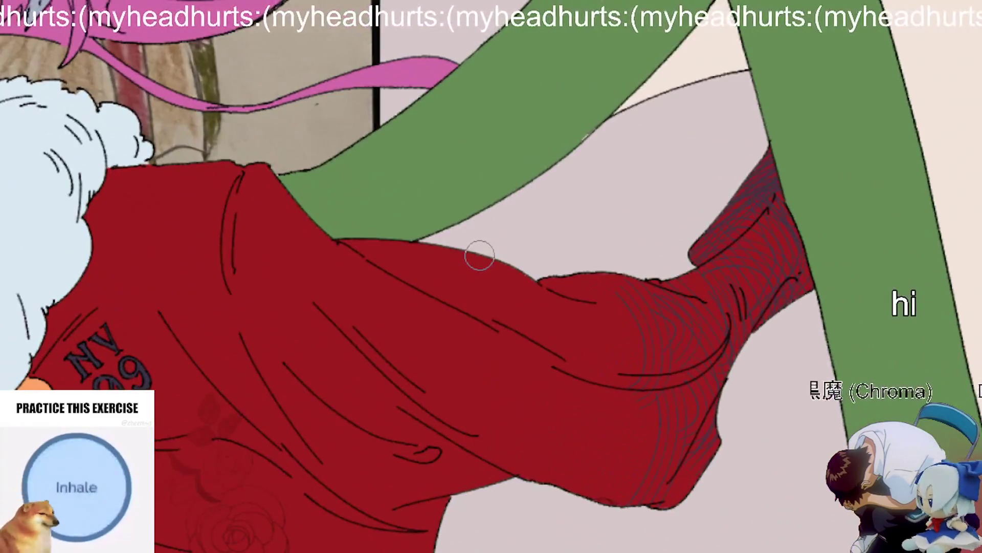
Step: Paint three faint curved hatching strokes down the red sleeve near the elbow fold
left_click_drag(481, 265, 450, 306)
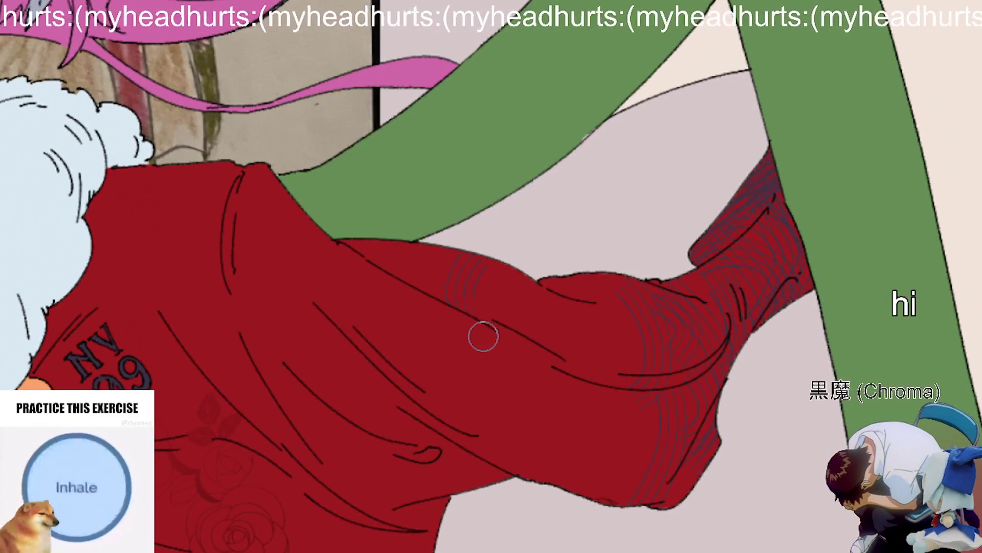
mouse_move(466, 257)
left_mouse_down()
mouse_move(476, 246)
mouse_move(428, 358)
left_mouse_up()
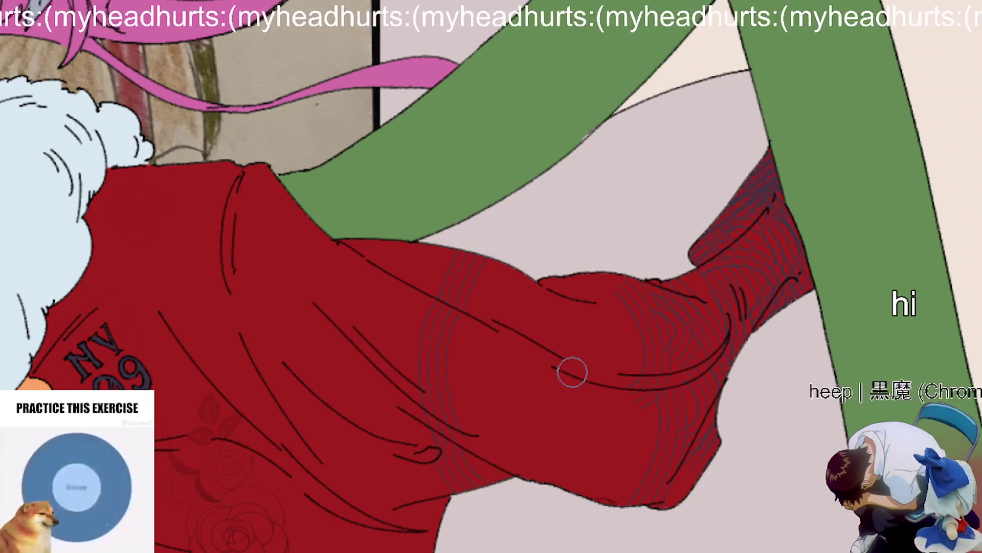
left_click_drag(502, 275, 489, 325)
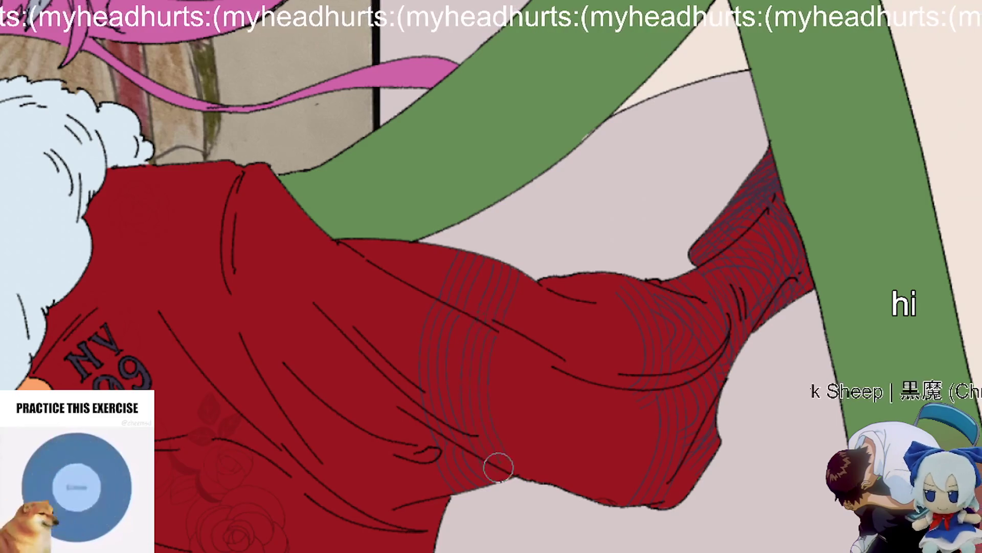
Step: Reset the view to the whole upright character, then zoom and pan around the robe
key("ctrl+0")
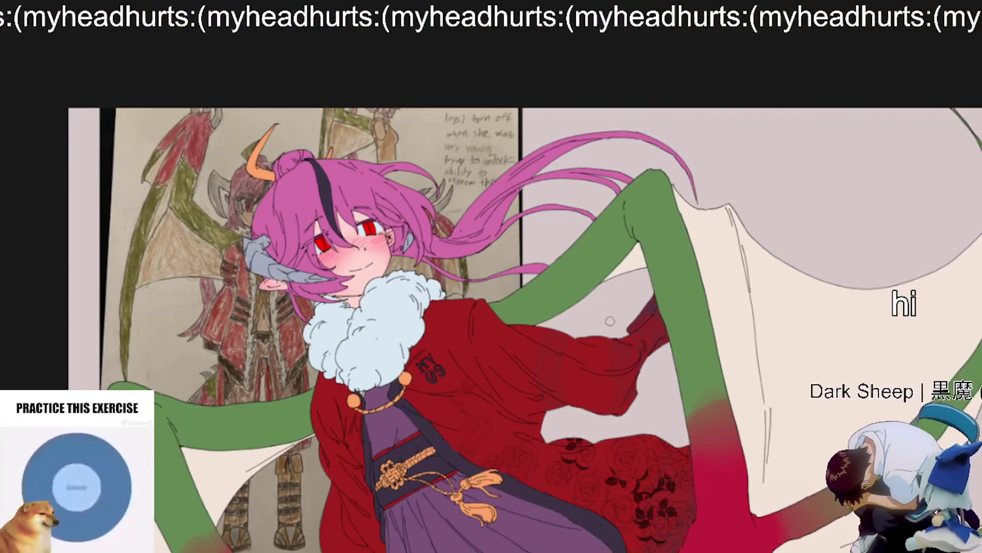
scroll(266, 461, "up", 5)
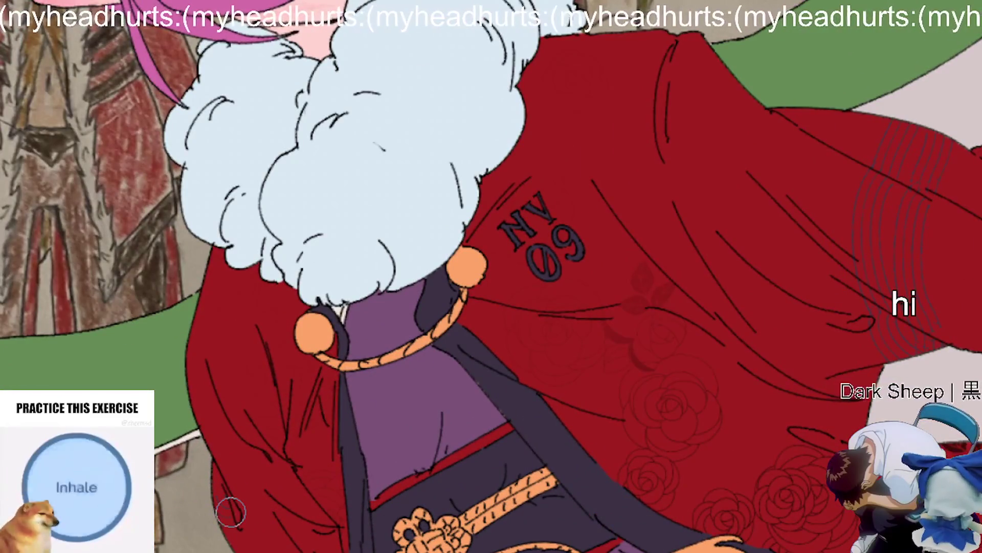
scroll(307, 481, "down", 2)
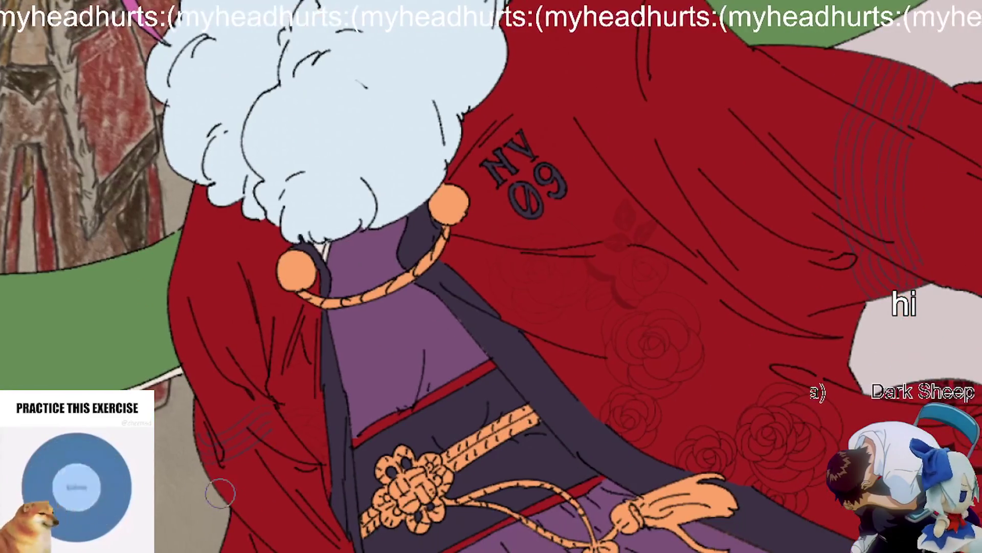
scroll(440, 374, "down", 5)
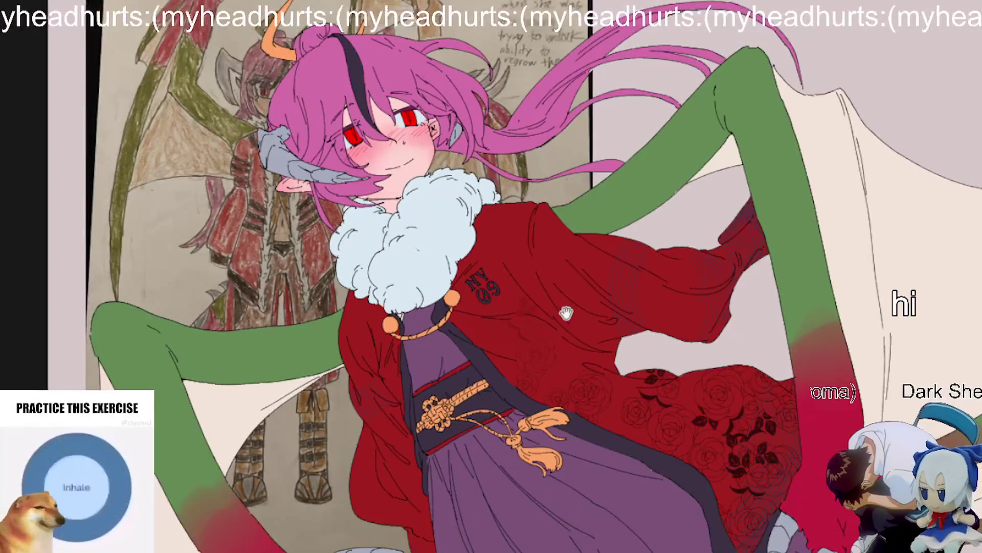
left_click_drag(568, 309, 480, 291)
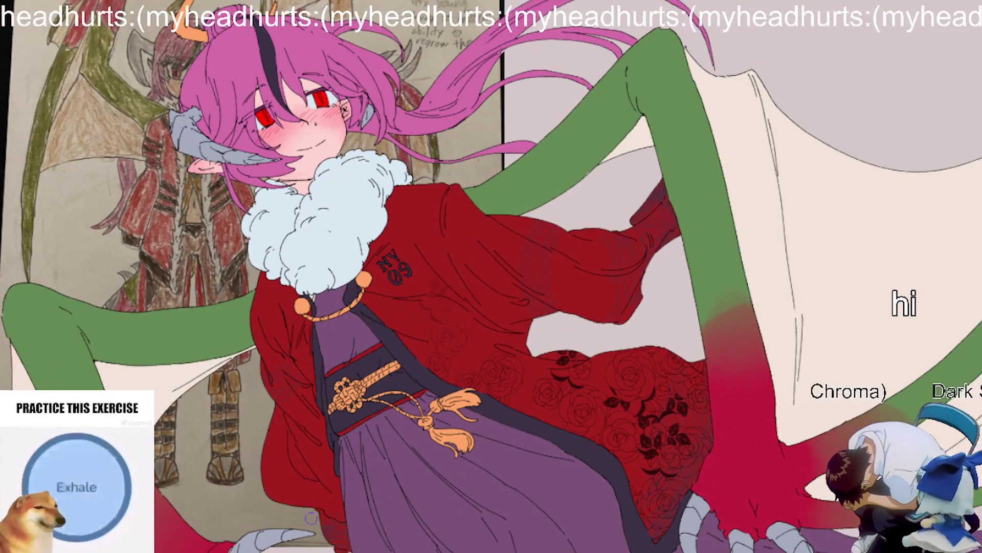
scroll(324, 495, "up", 2)
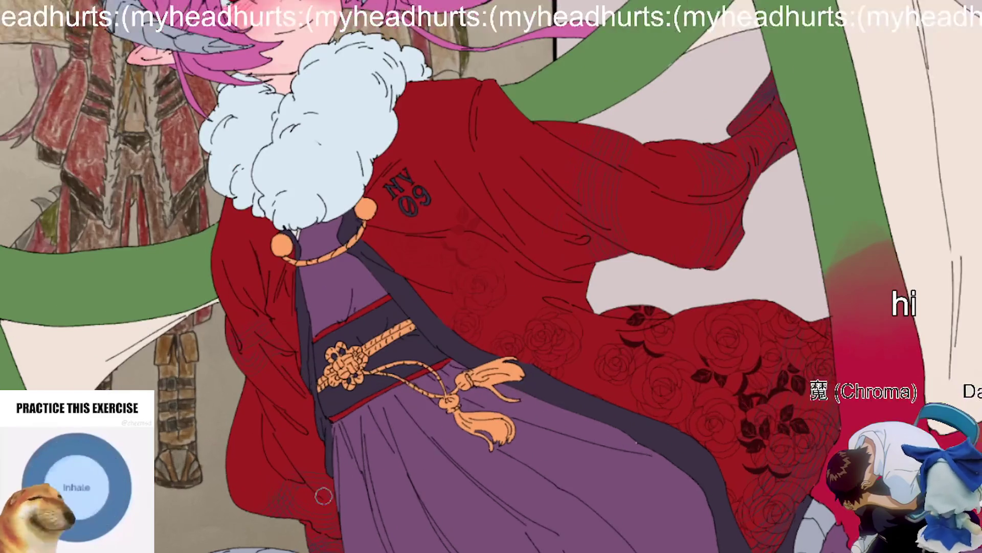
scroll(484, 331, "down", 2)
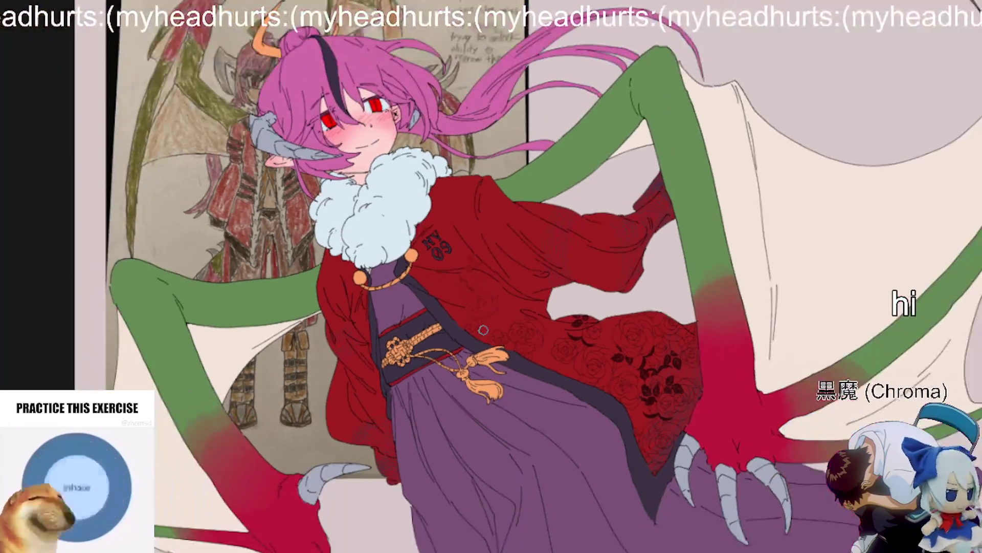
left_click_drag(484, 330, 412, 375)
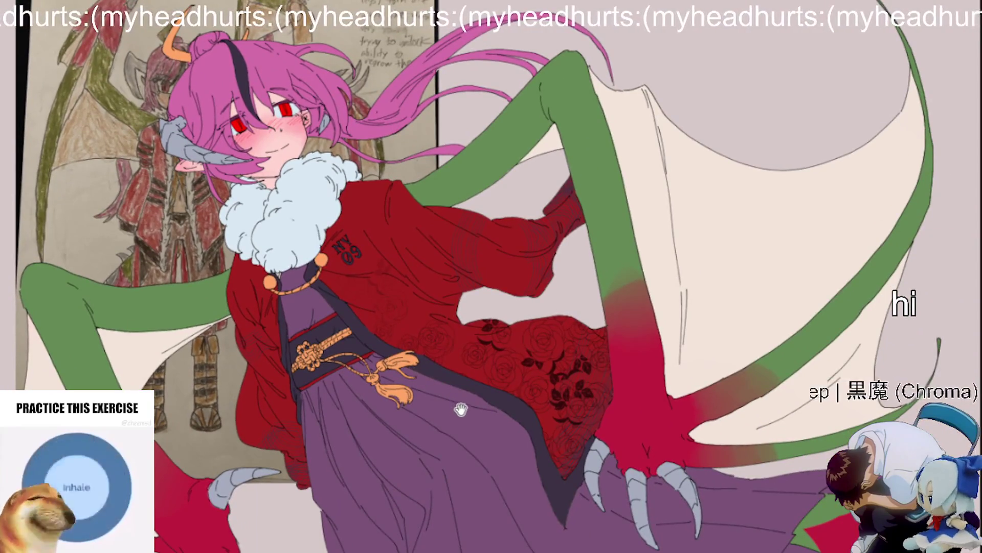
left_click_drag(458, 424, 434, 402)
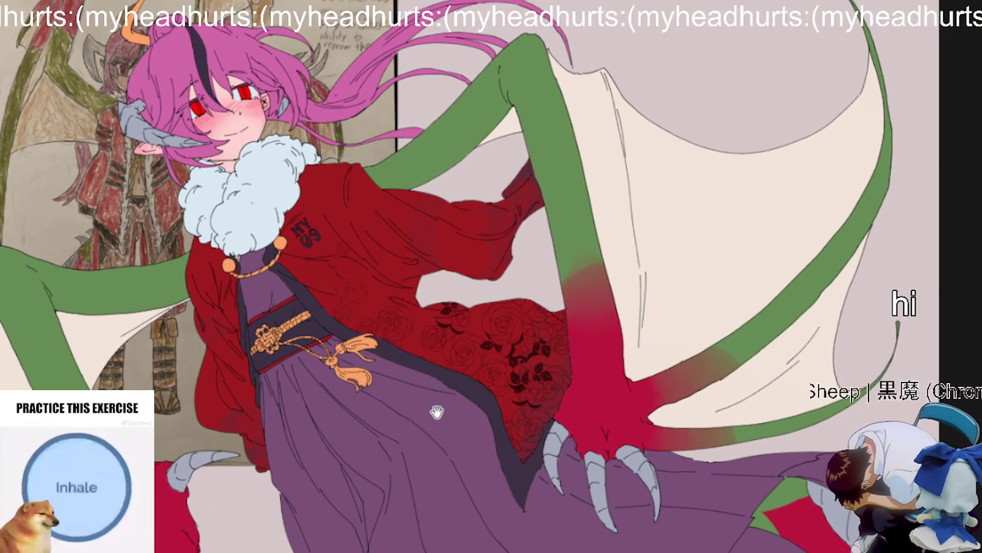
Step: Centre the artwork and brighten the upper red coat with one broad vivid-red airbrush stroke
scroll(436, 411, "down", 3)
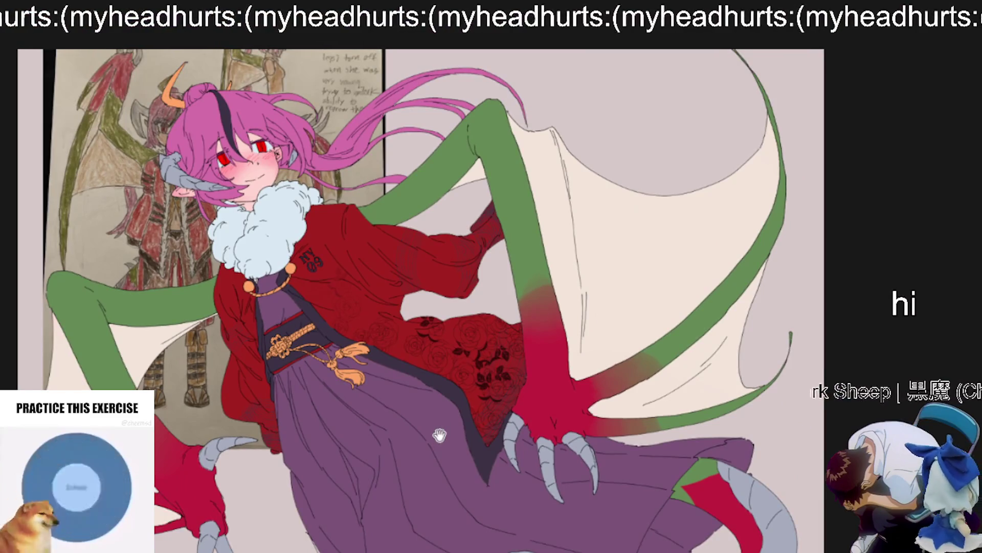
left_click_drag(440, 434, 448, 451)
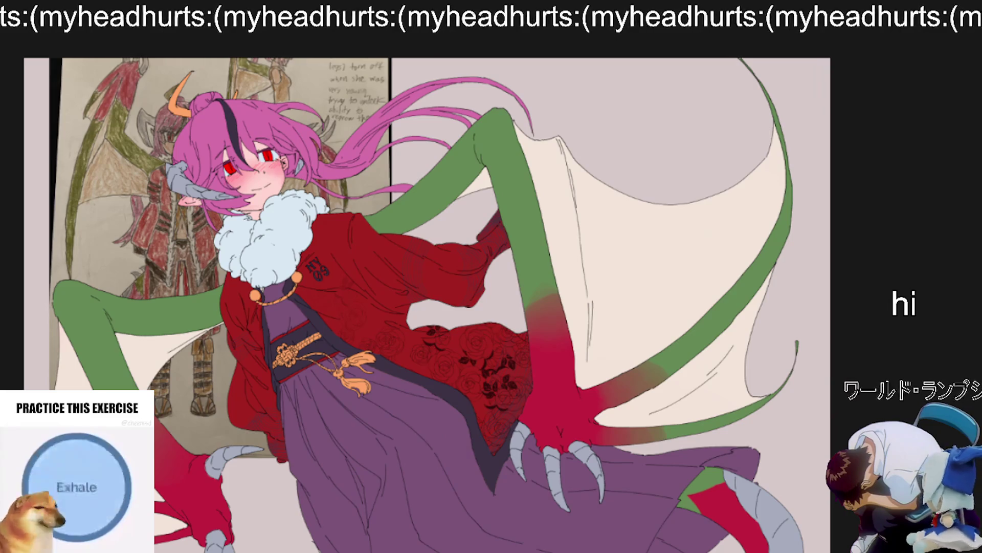
left_click_drag(807, 149, 904, 206)
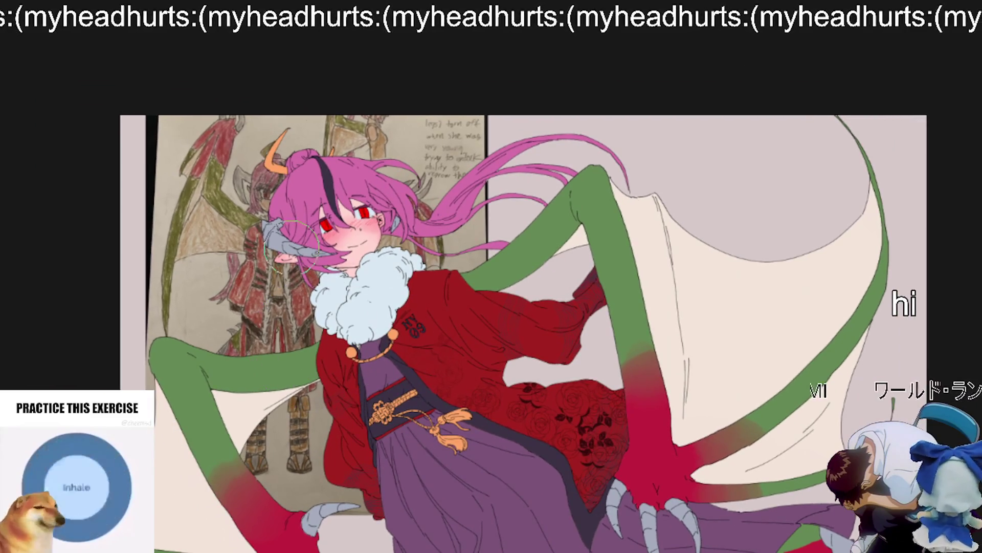
scroll(414, 332, "up", 2)
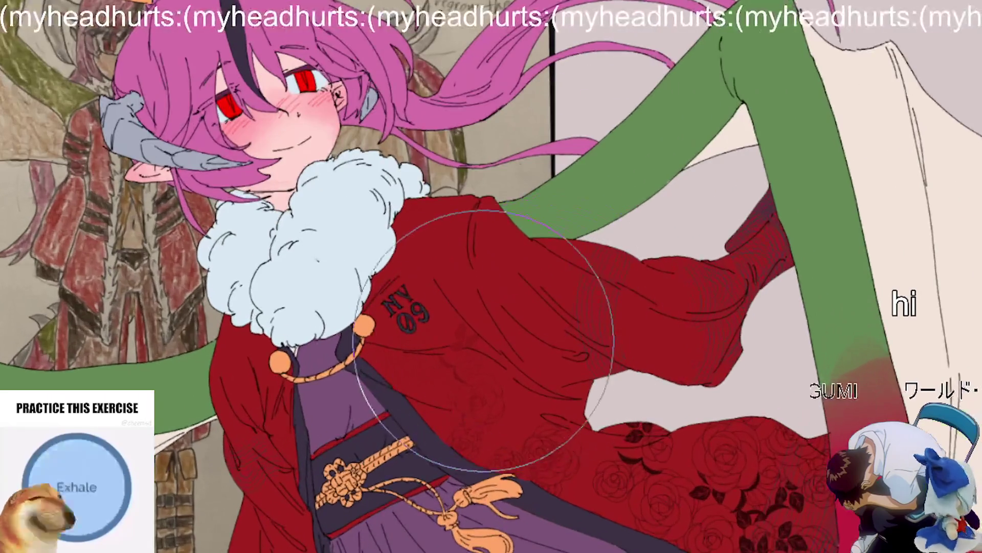
mouse_move(296, 281)
left_mouse_down()
mouse_move(287, 328)
mouse_move(491, 261)
mouse_move(801, 264)
left_mouse_up()
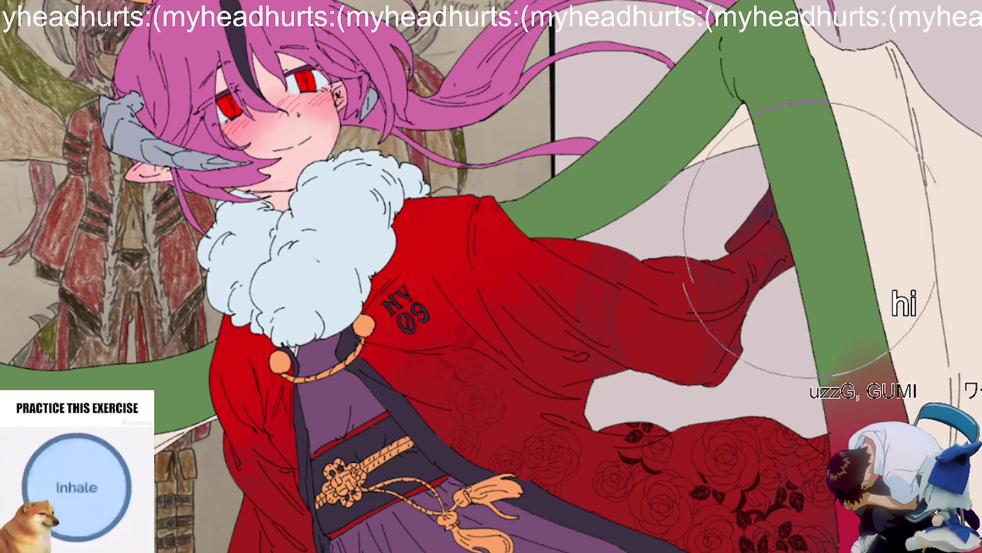
Step: Zoom and tilt around the torso, then reset the canvas rotation upright to check the coat
scroll(798, 246, "down", 2)
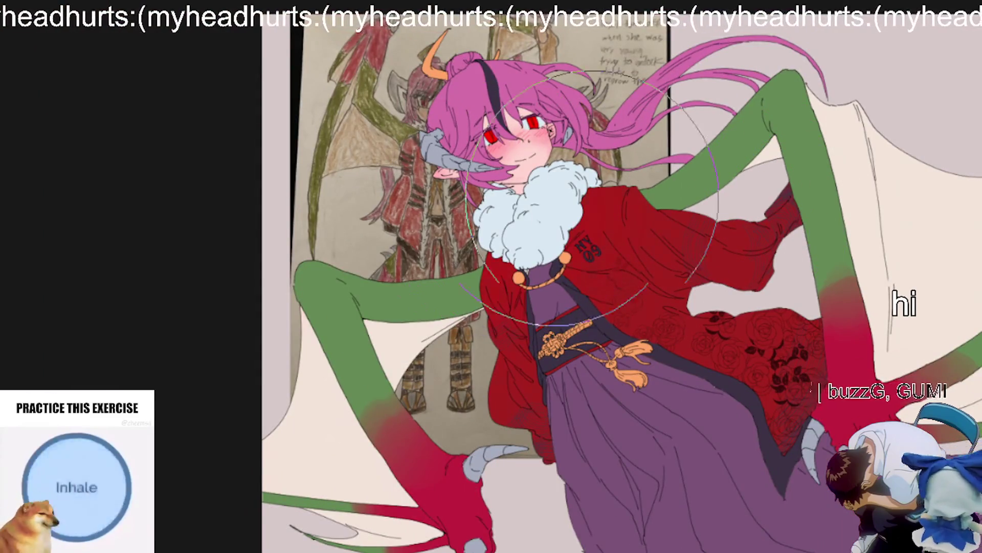
scroll(573, 220, "up", 2)
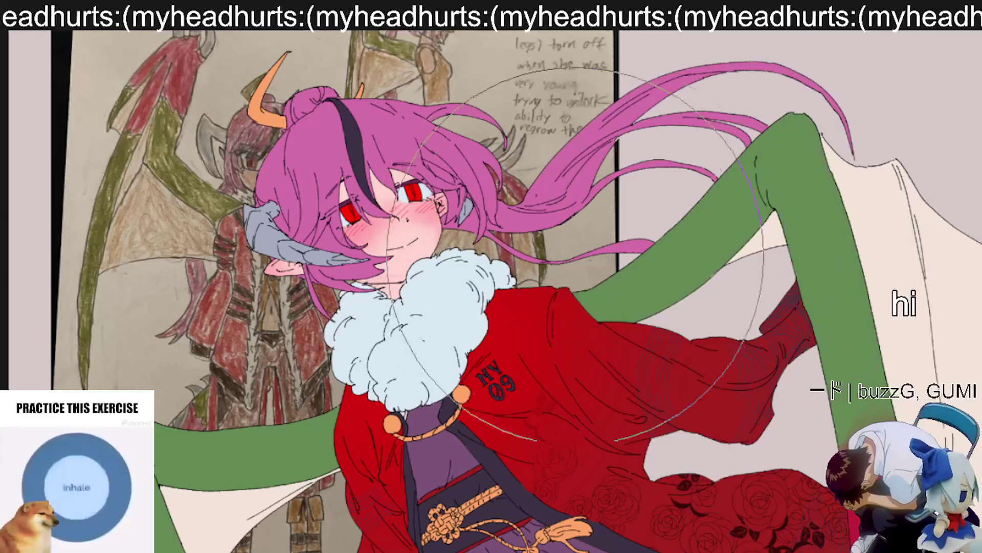
scroll(608, 215, "down", 2)
scroll(613, 153, "up", 1)
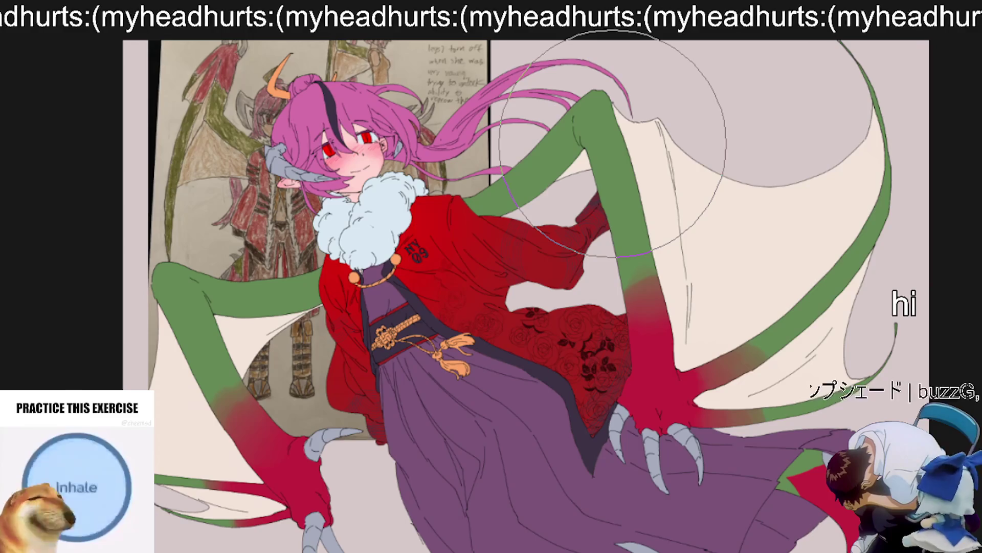
scroll(613, 144, "up", 3)
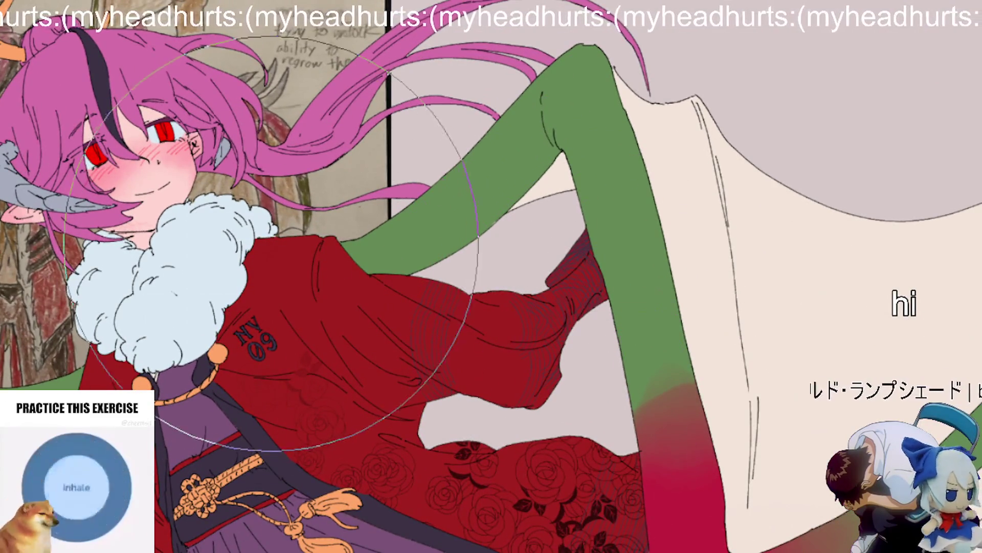
scroll(189, 238, "down", 2)
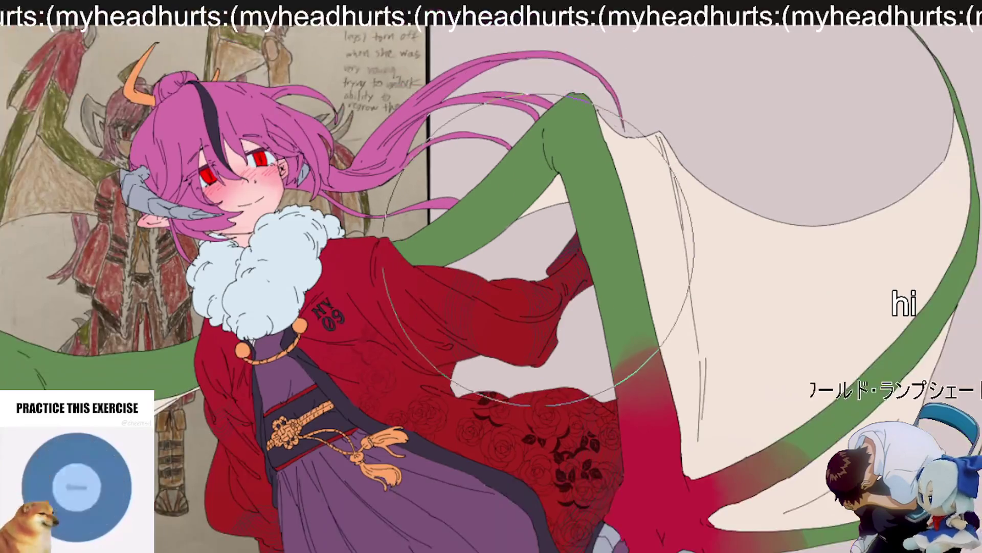
mouse_move(384, 384)
left_mouse_down()
mouse_move(514, 353)
mouse_move(503, 221)
mouse_move(379, 276)
left_mouse_up()
scroll(503, 221, "down", 2)
scroll(379, 276, "down", 2)
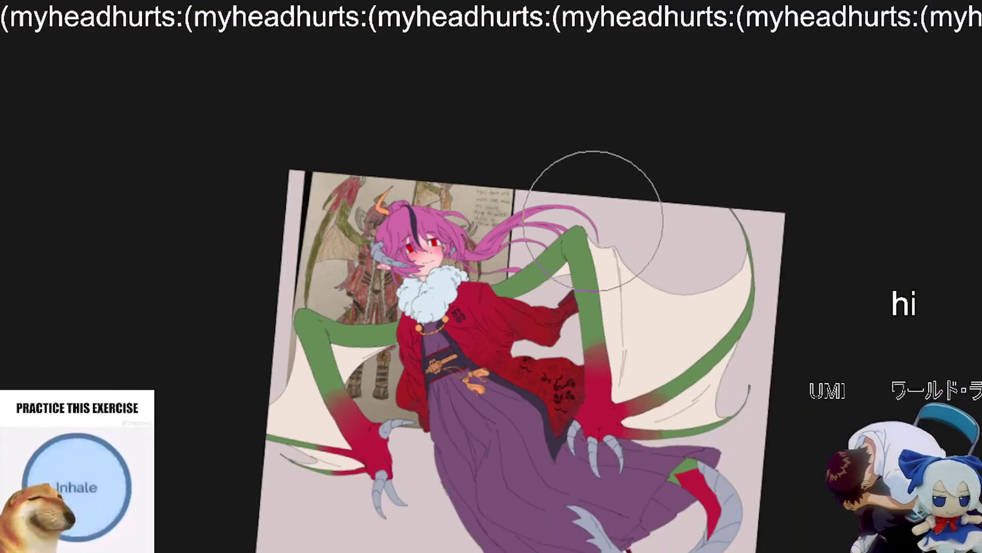
left_click_drag(659, 380, 572, 329)
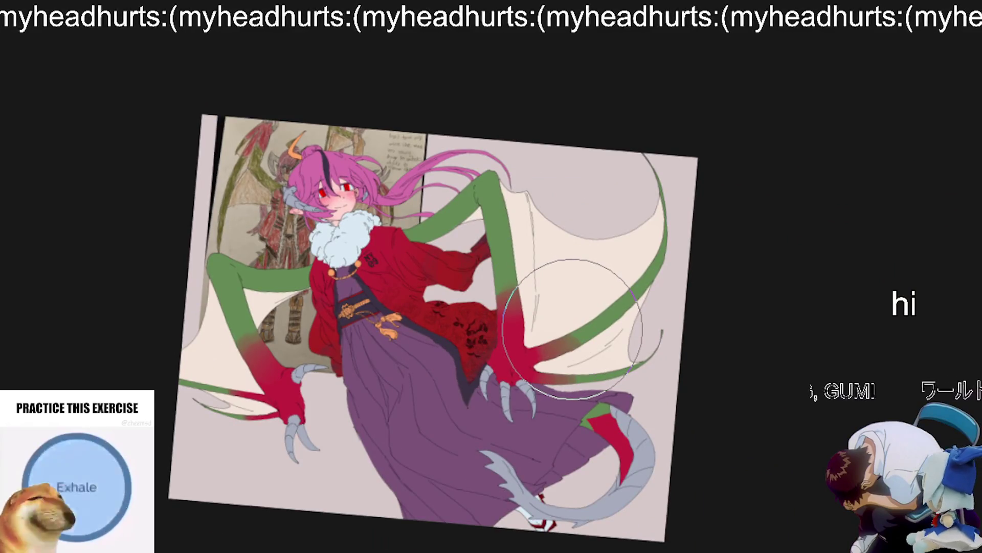
key("5")
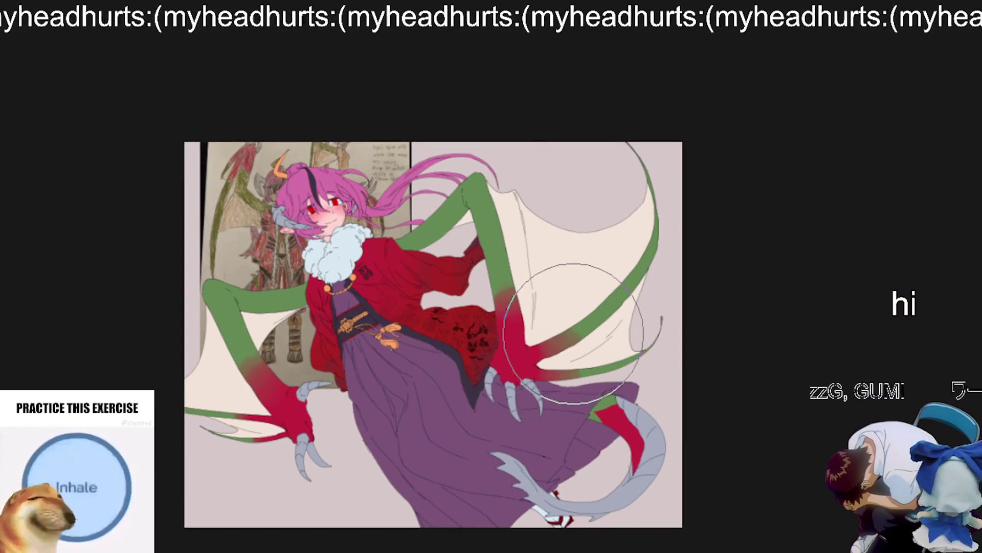
scroll(574, 330, "up", 3)
mouse_move(504, 330)
left_mouse_down()
mouse_move(570, 364)
mouse_move(539, 330)
left_mouse_up()
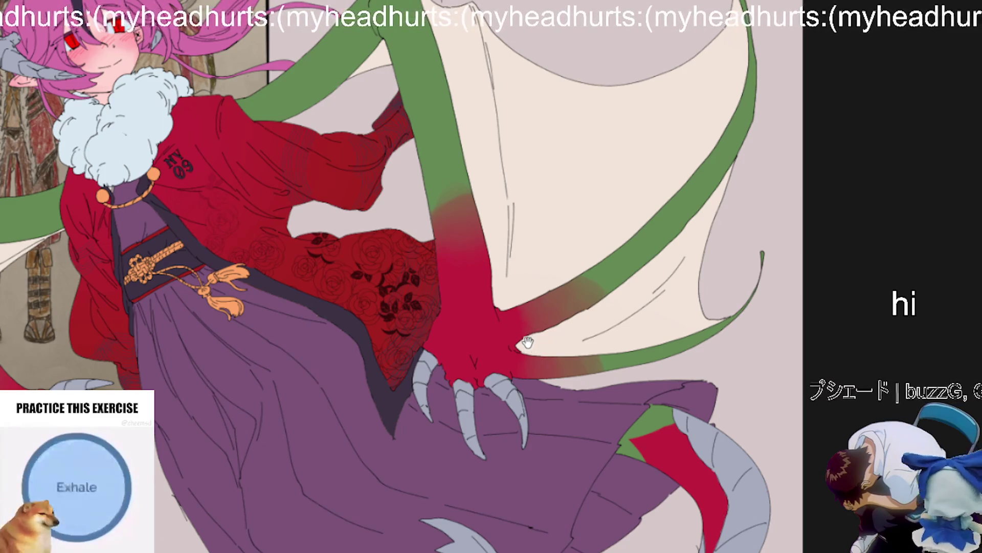
scroll(528, 341, "up", 2)
scroll(461, 319, "up", 2)
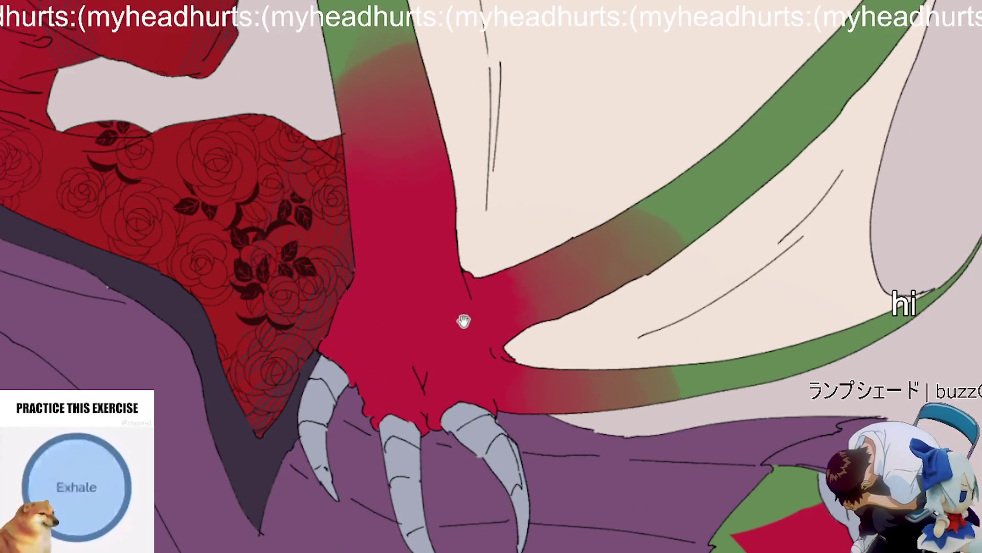
left_click_drag(458, 317, 561, 368)
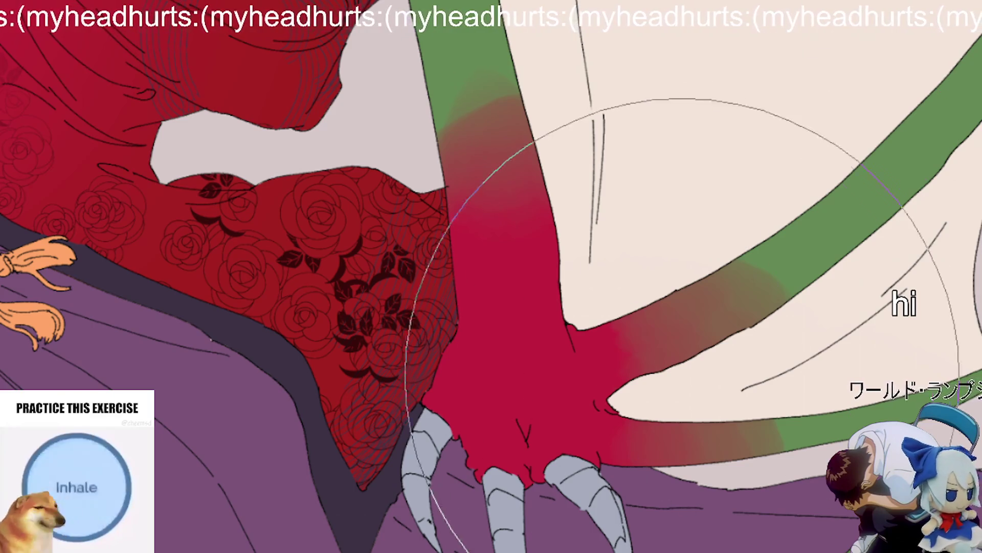
left_click_drag(604, 263, 793, 278)
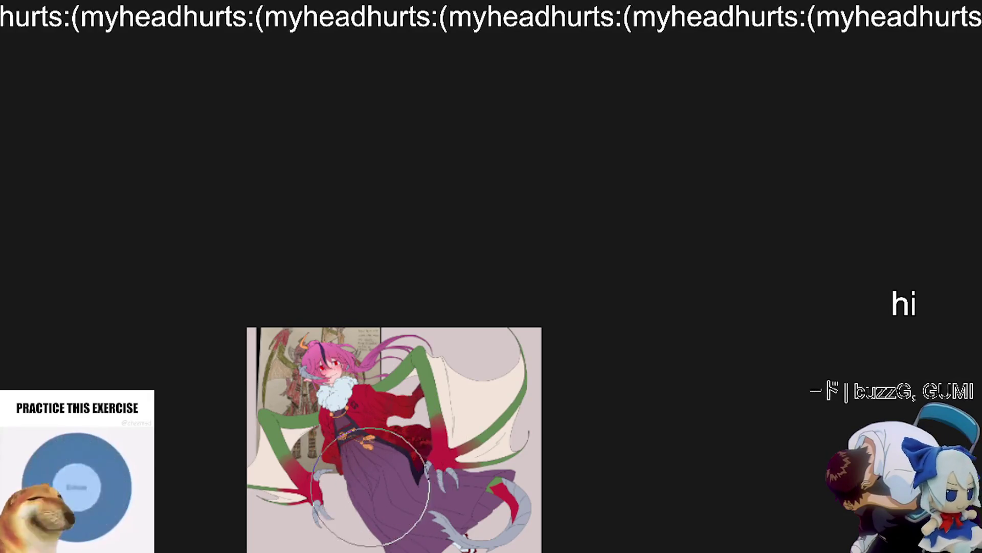
scroll(375, 258, "up", 4)
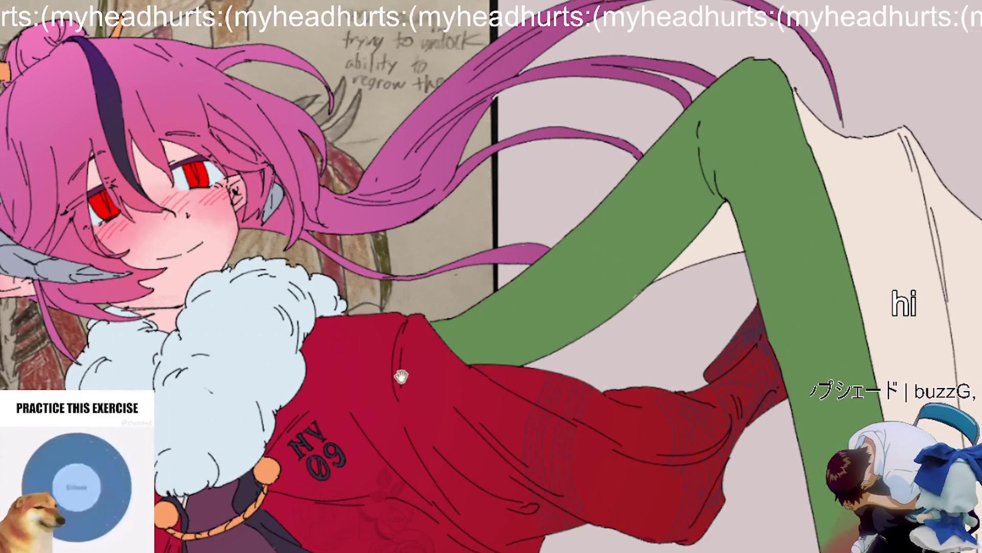
left_click_drag(461, 352, 701, 404)
scroll(443, 507, "up", 5)
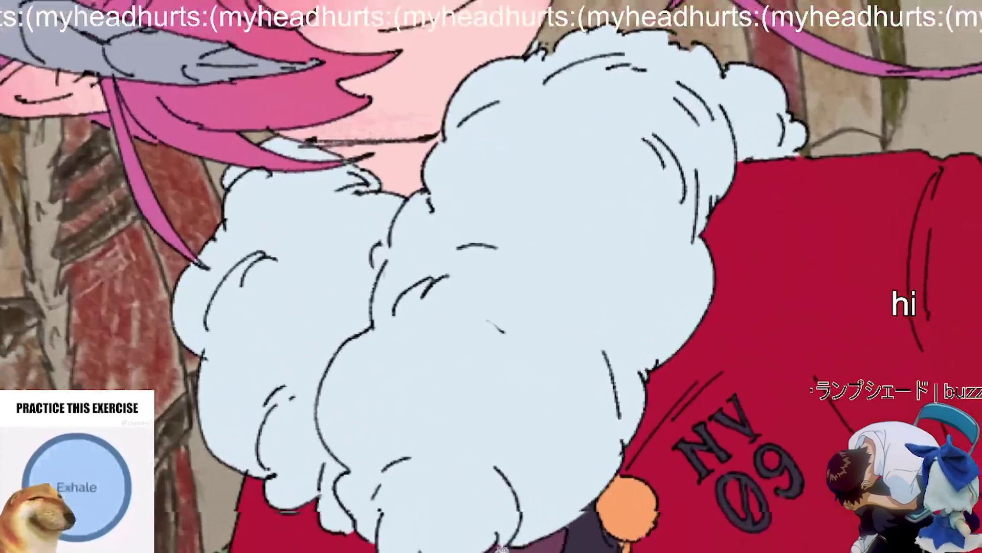
scroll(443, 399, "up", 2)
key("bracketleft")
key("bracketleft")
key("bracketleft")
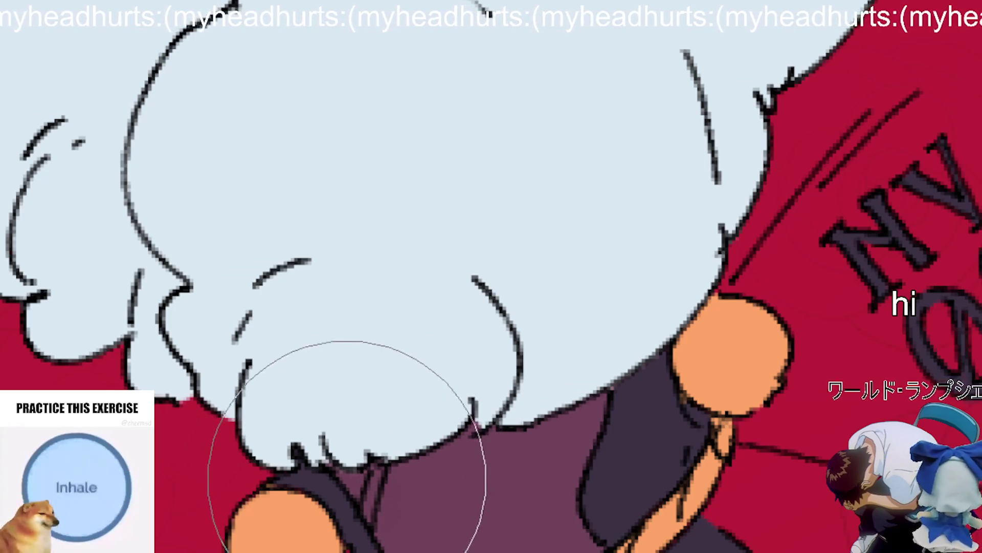
scroll(361, 429, "down", 8)
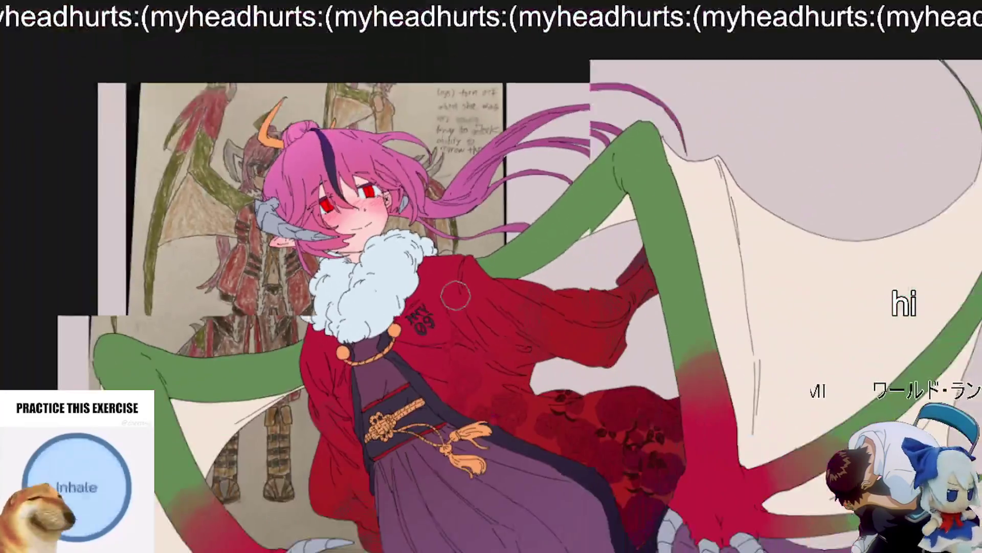
scroll(455, 295, "down", 3)
left_click_drag(482, 404, 397, 452)
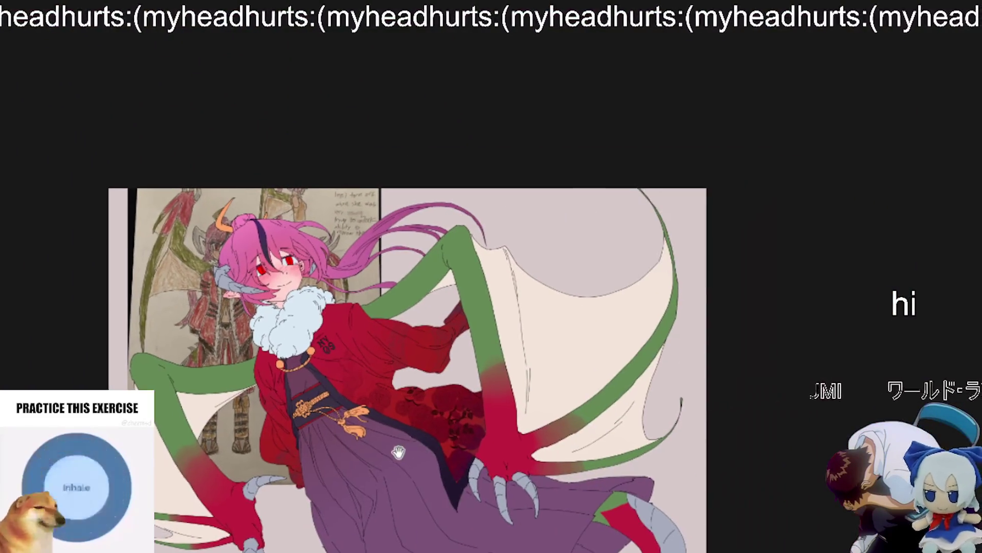
scroll(385, 410, "down", 3)
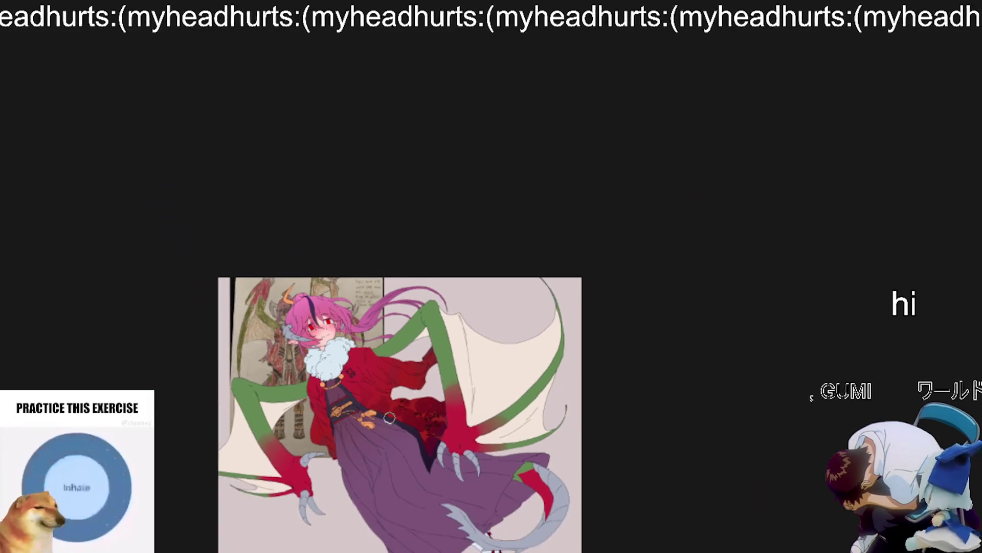
left_click_drag(423, 439, 424, 440)
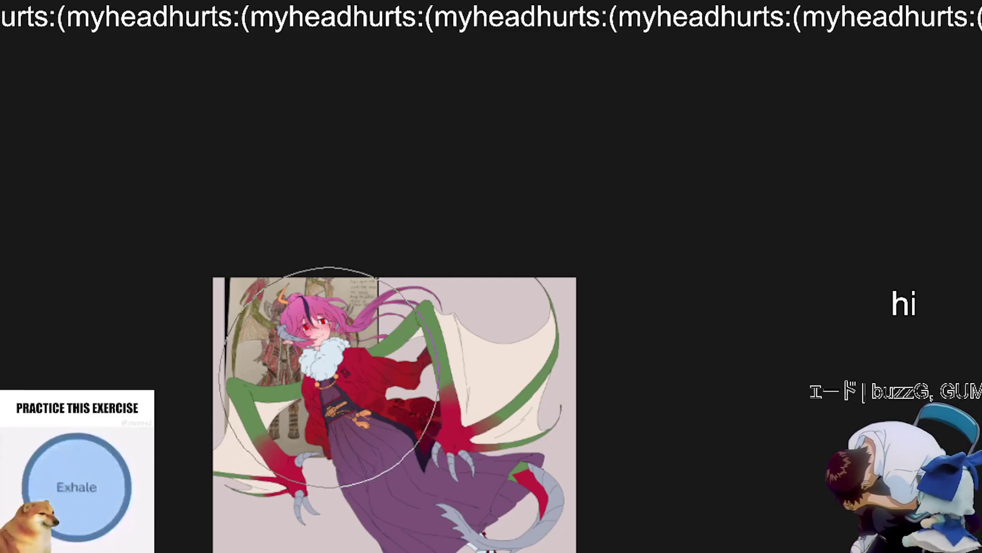
left_click_drag(389, 404, 338, 412)
scroll(421, 389, "up", 2)
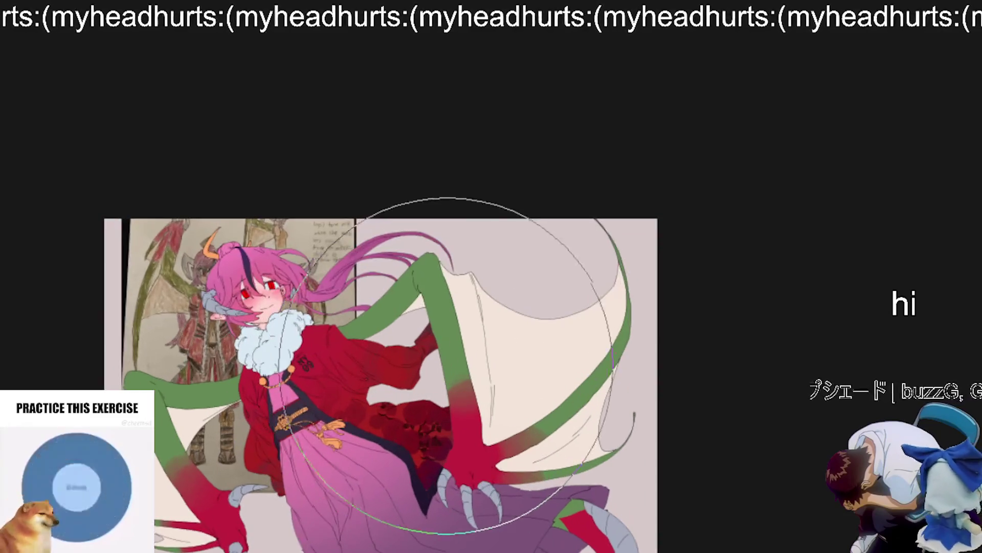
key("ctrl+z")
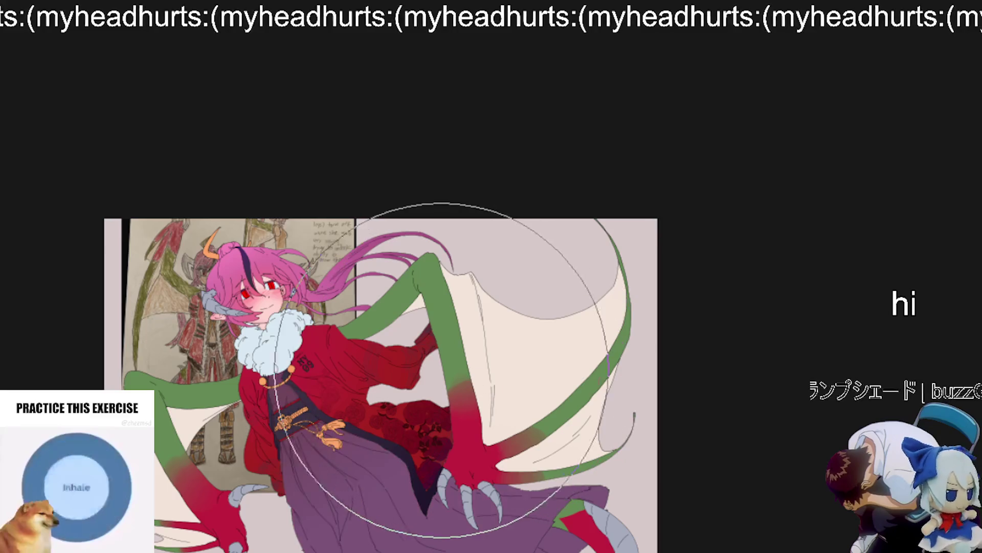
scroll(327, 333, "up", 2)
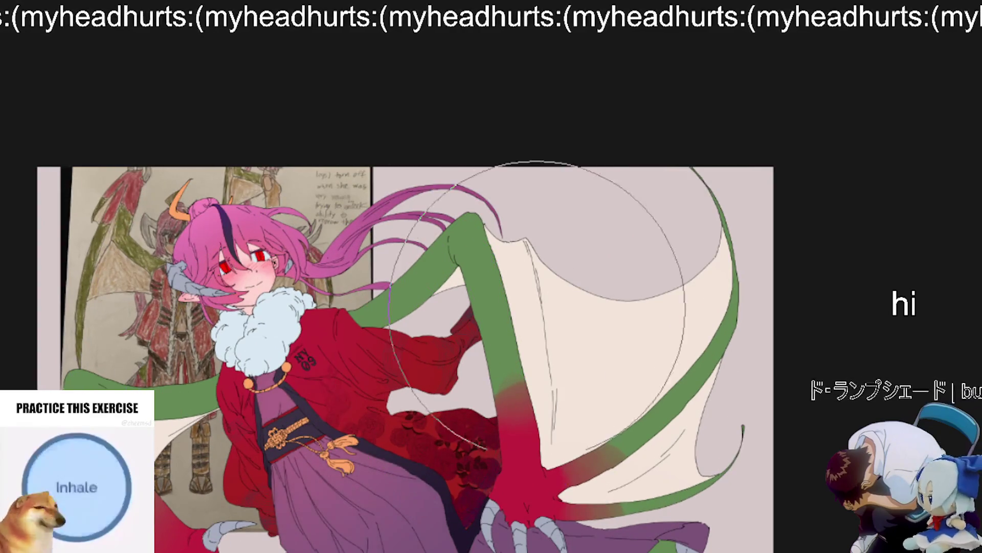
left_click_drag(327, 388, 353, 419)
scroll(583, 292, "down", 2)
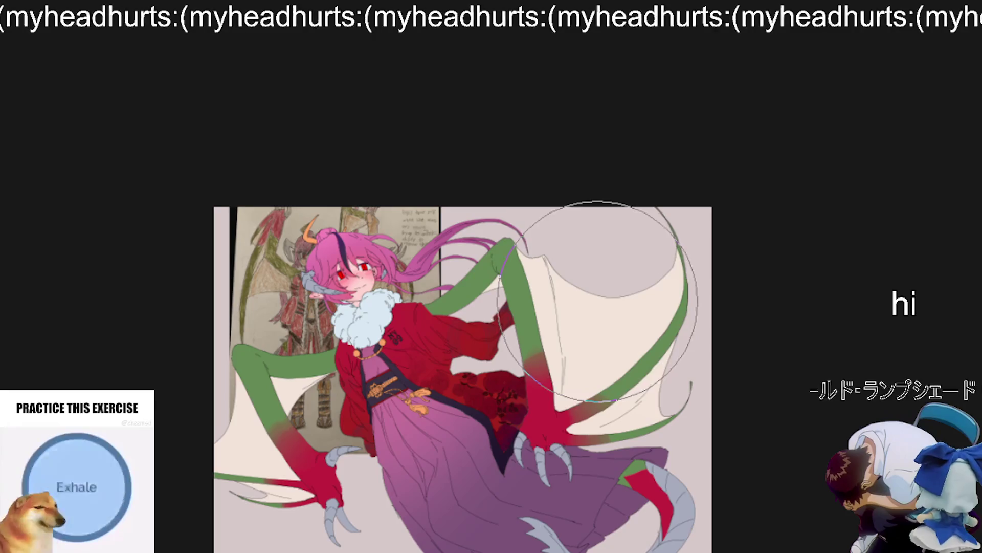
scroll(583, 292, "up", 1)
scroll(601, 437, "up", 3)
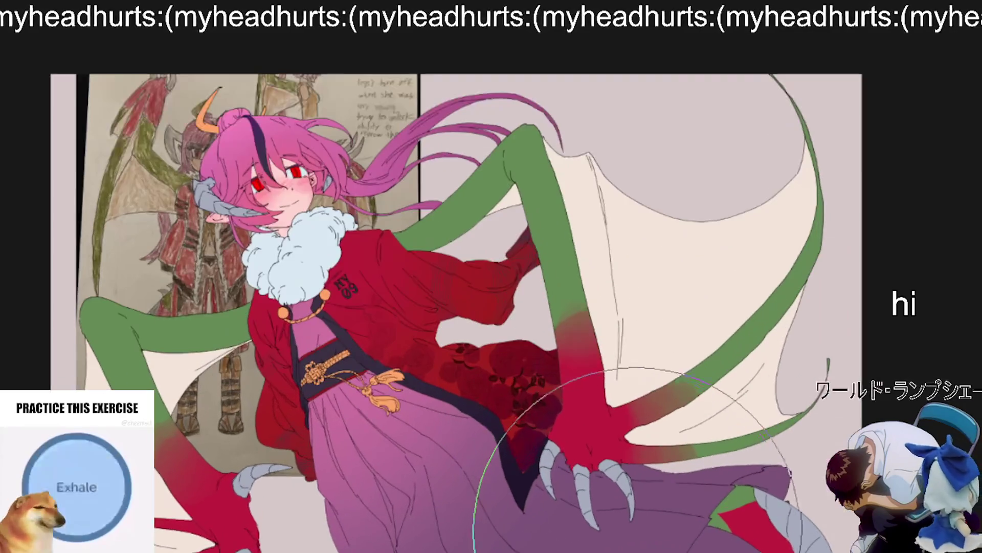
scroll(609, 476, "down", 2)
mouse_move(616, 522)
left_mouse_down()
mouse_move(512, 450)
mouse_move(434, 468)
mouse_move(492, 410)
mouse_move(475, 389)
mouse_move(450, 389)
mouse_move(394, 297)
left_mouse_up()
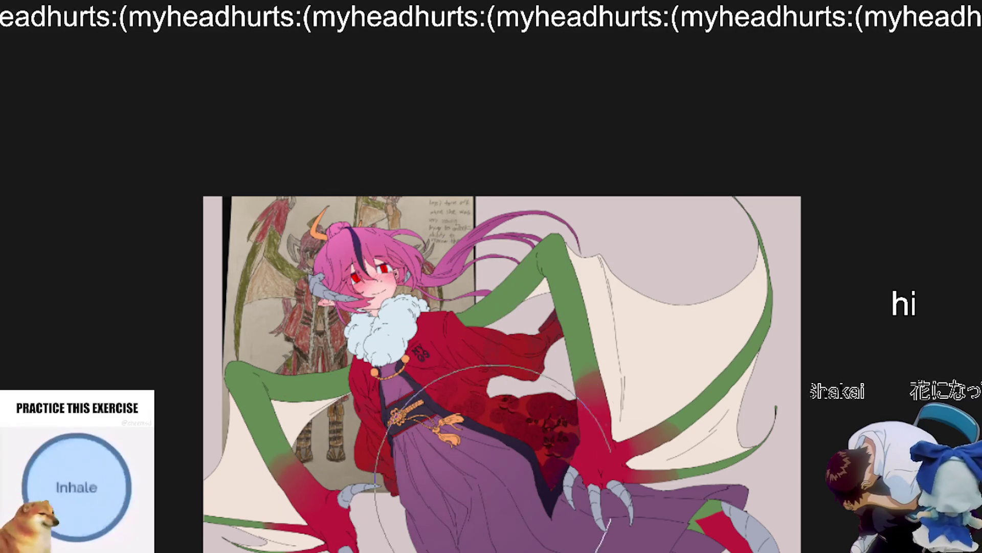
scroll(617, 404, "down", 2)
left_click_drag(617, 404, 554, 470)
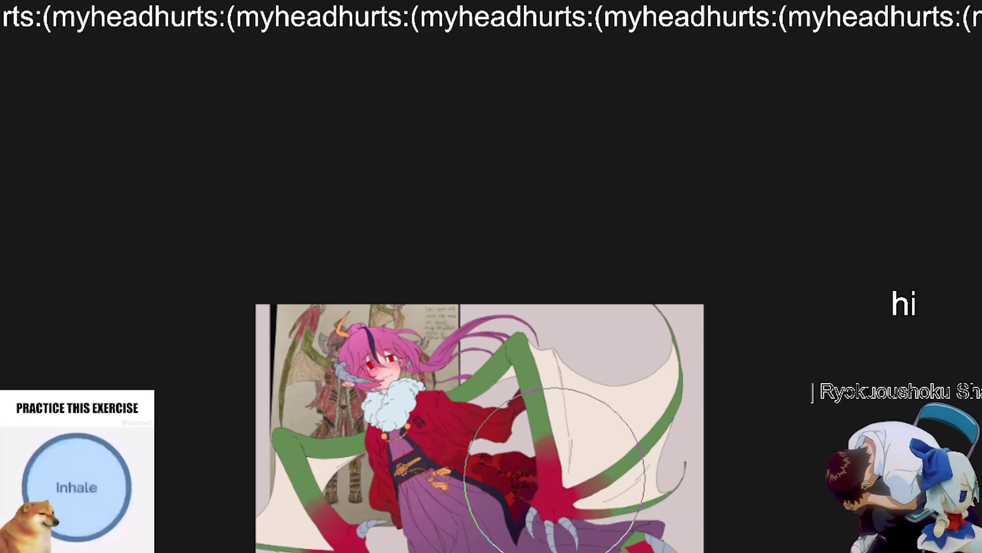
left_click_drag(601, 396, 610, 317)
left_click_drag(635, 472, 624, 330)
scroll(623, 330, "up", 2)
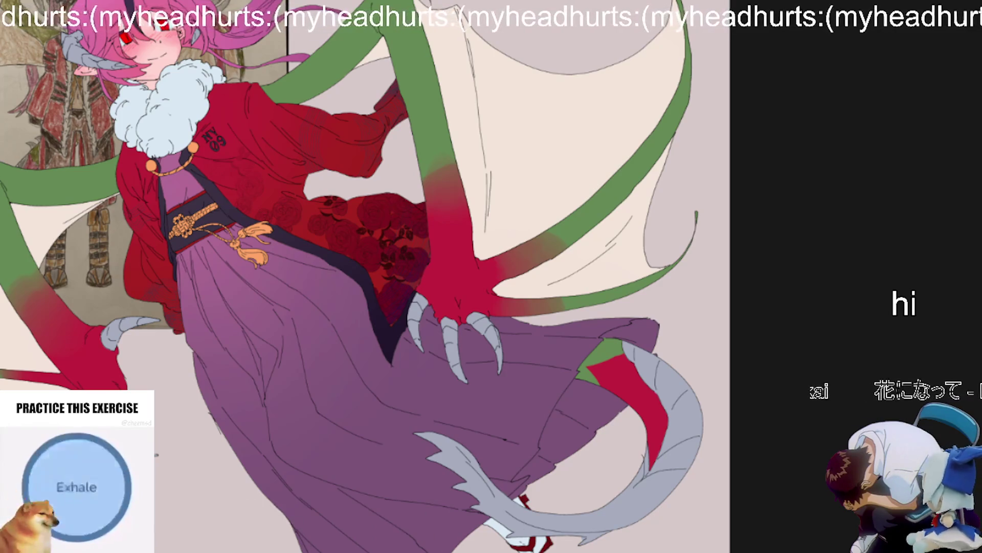
left_click_drag(333, 537, 639, 348)
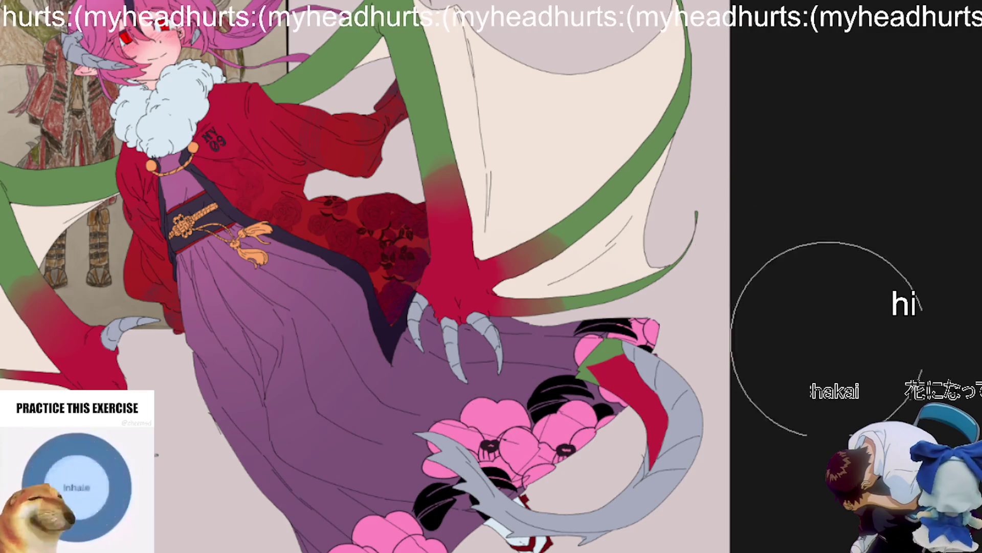
key("ctrl+z")
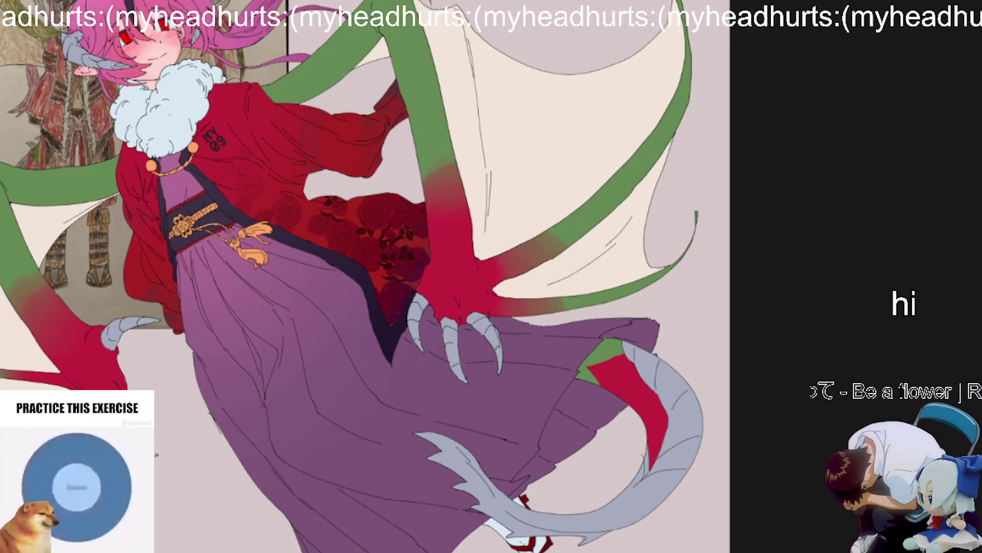
scroll(31, 404, "down", 1)
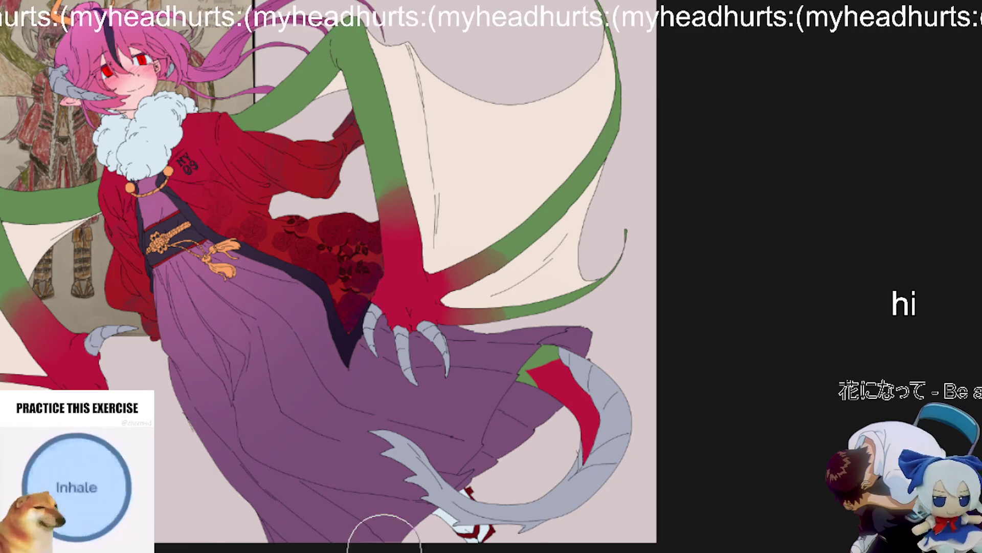
Step: Stamp white flowers across the lower skirt, undoing the rejected strokes
mouse_move(438, 467)
left_mouse_down()
mouse_move(483, 384)
mouse_move(373, 519)
left_mouse_up()
key("ctrl+z")
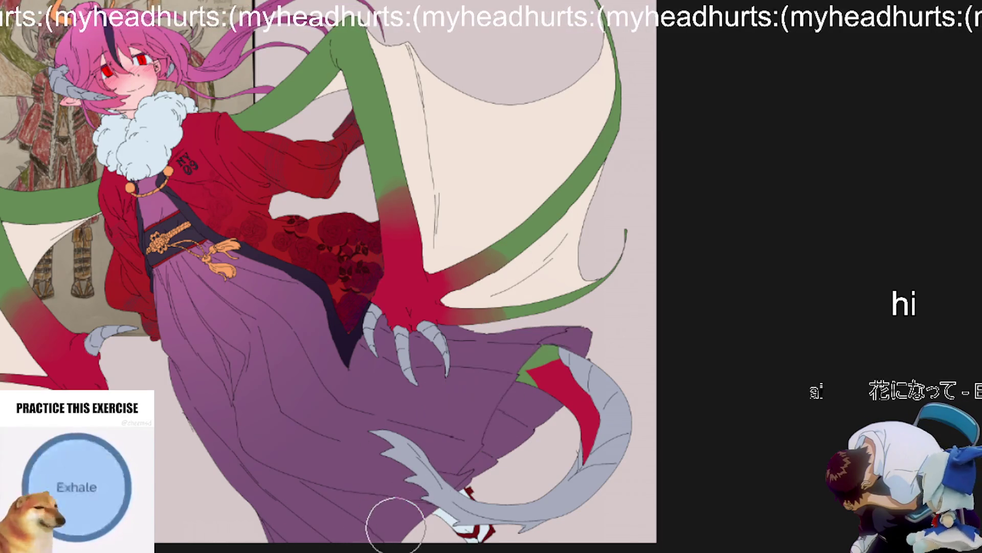
left_click_drag(438, 388, 530, 335)
left_click_drag(445, 455, 524, 406)
key("ctrl+z")
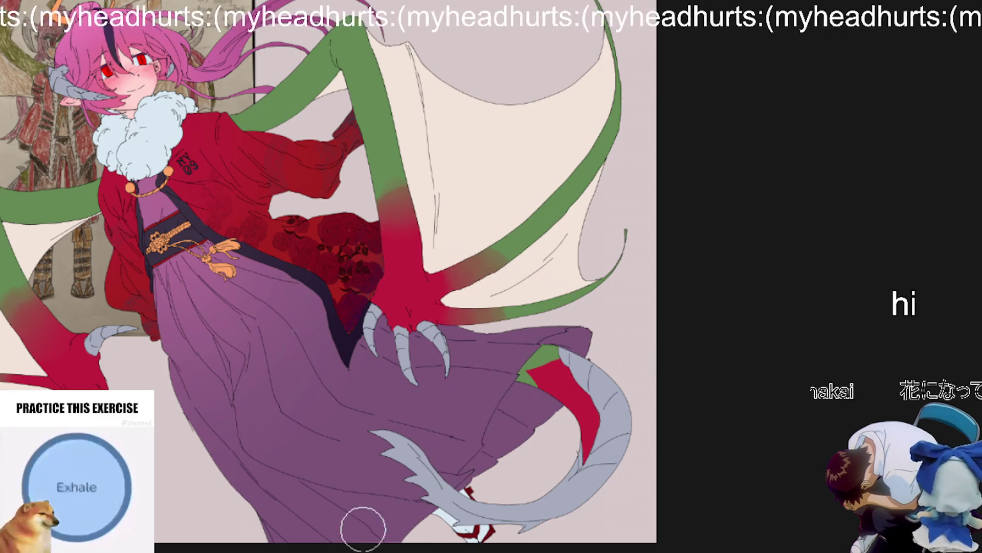
mouse_move(345, 527)
left_mouse_down()
mouse_move(486, 369)
mouse_move(399, 476)
mouse_move(545, 427)
left_mouse_up()
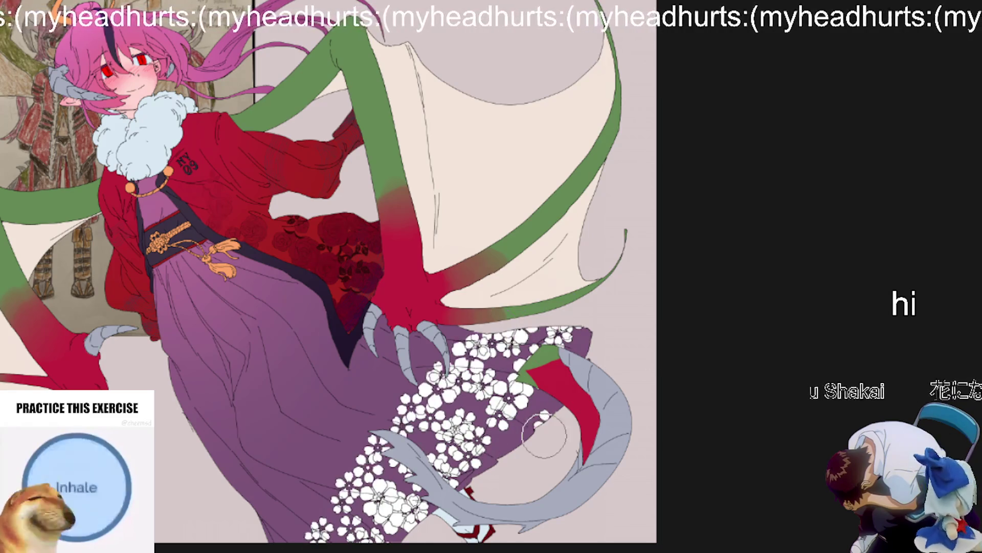
Step: Test larger stamps and a diagonal row, keeping only small white flowers on the lower-left skirt
key("bracketright")
mouse_move(504, 307)
left_mouse_down()
mouse_move(512, 368)
mouse_move(282, 550)
mouse_move(476, 445)
mouse_move(511, 388)
mouse_move(358, 501)
mouse_move(287, 527)
mouse_move(486, 409)
mouse_move(358, 425)
mouse_move(384, 388)
mouse_move(353, 342)
left_mouse_up()
key("ctrl+z")
left_click_drag(294, 333, 224, 402)
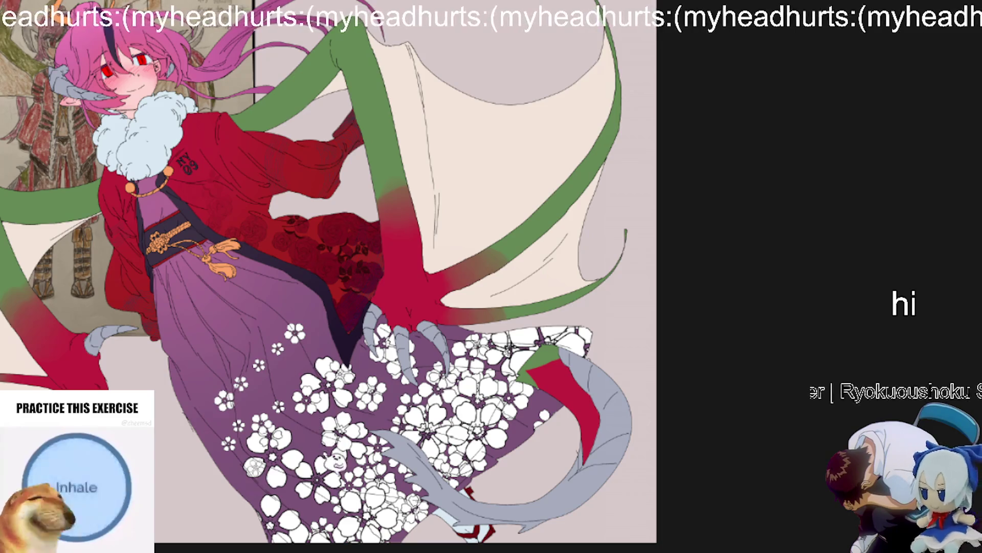
key("ctrl+z")
mouse_move(292, 494)
left_mouse_down()
mouse_move(365, 430)
mouse_move(263, 419)
left_mouse_up()
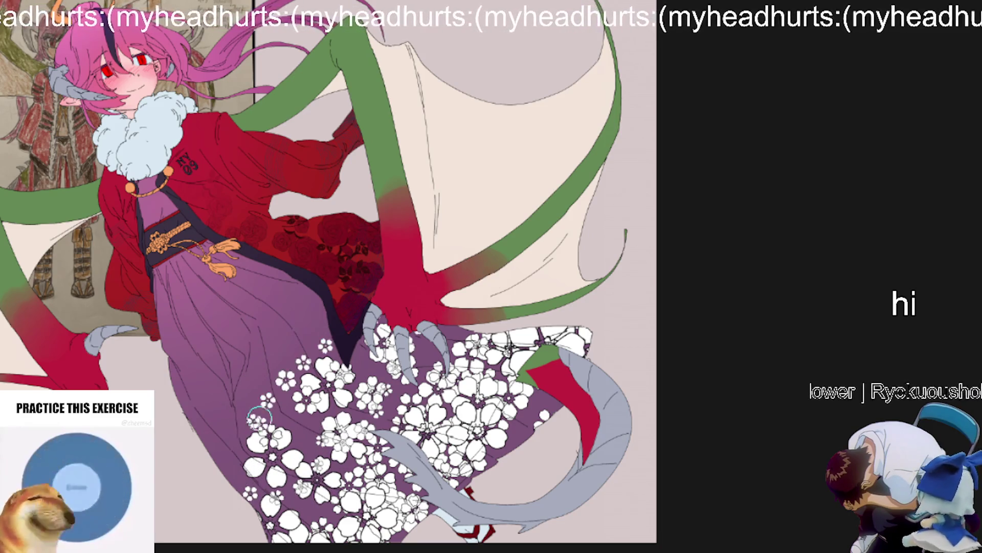
Step: Paint purple over the white flowers beside the tail, undoing one misplaced stroke
scroll(362, 246, "down", 3)
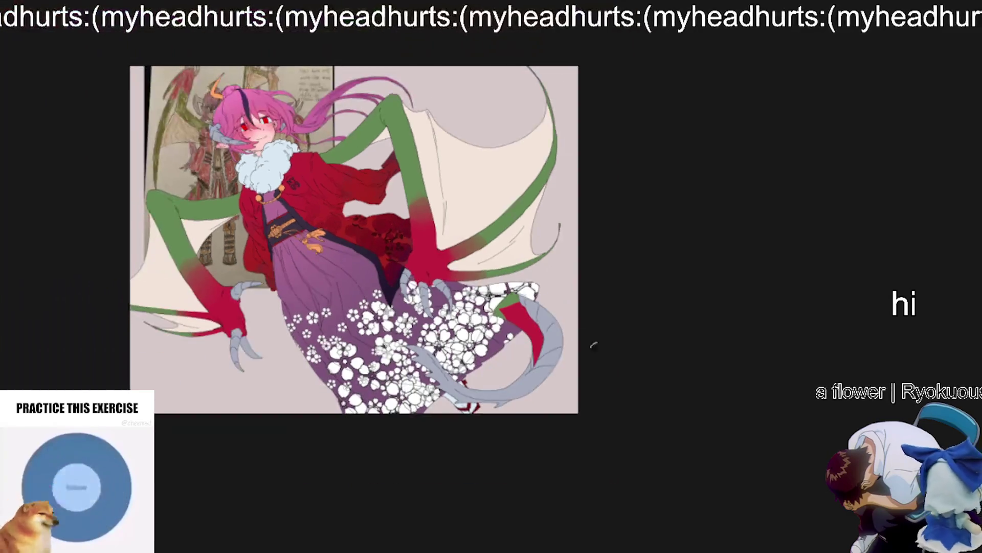
scroll(506, 315, "up", 5)
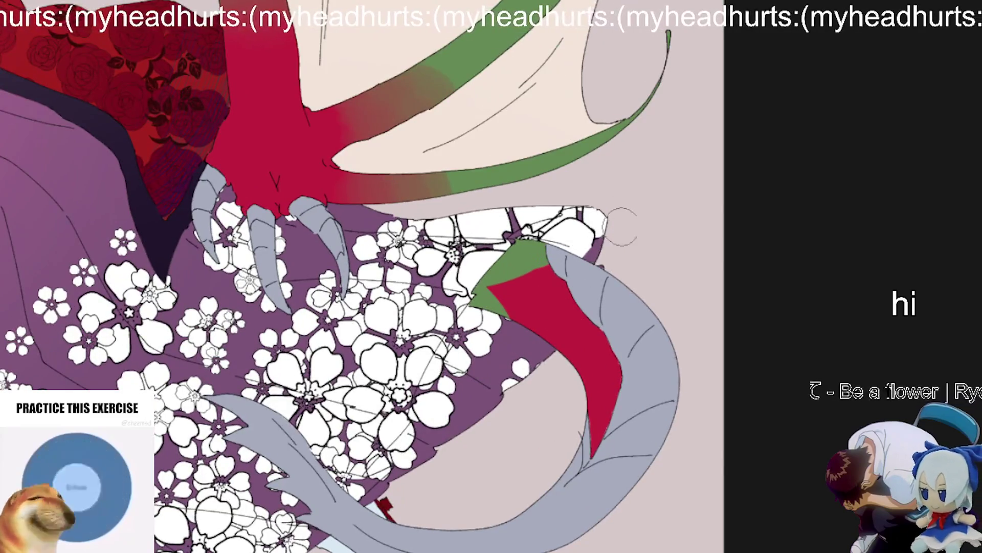
mouse_move(621, 227)
left_mouse_down()
mouse_move(634, 241)
mouse_move(552, 317)
mouse_move(460, 440)
mouse_move(471, 368)
mouse_move(456, 337)
mouse_move(409, 435)
mouse_move(440, 425)
mouse_move(425, 473)
mouse_move(304, 507)
mouse_move(358, 501)
left_mouse_up()
scroll(440, 425, "up", 2)
key("ctrl+z")
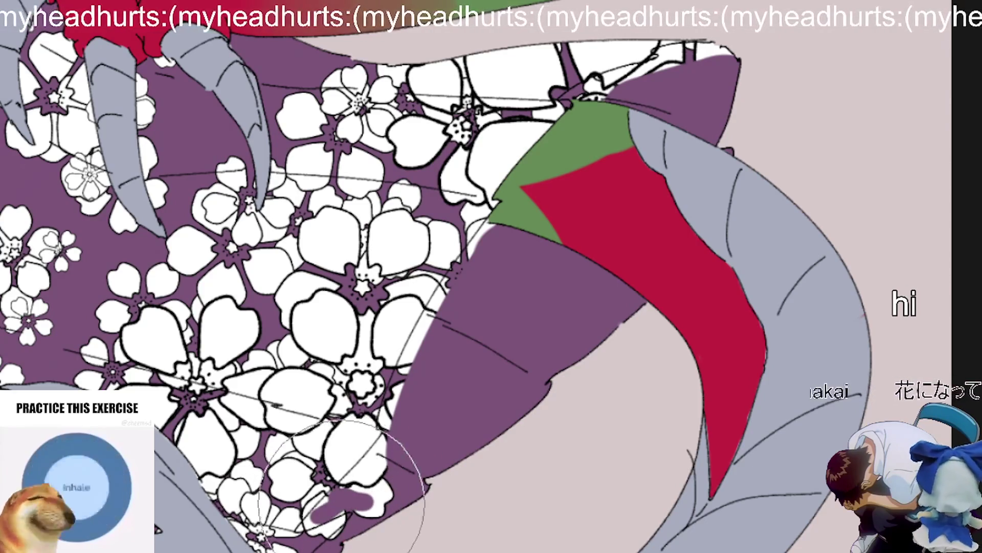
left_click_drag(359, 498, 307, 517)
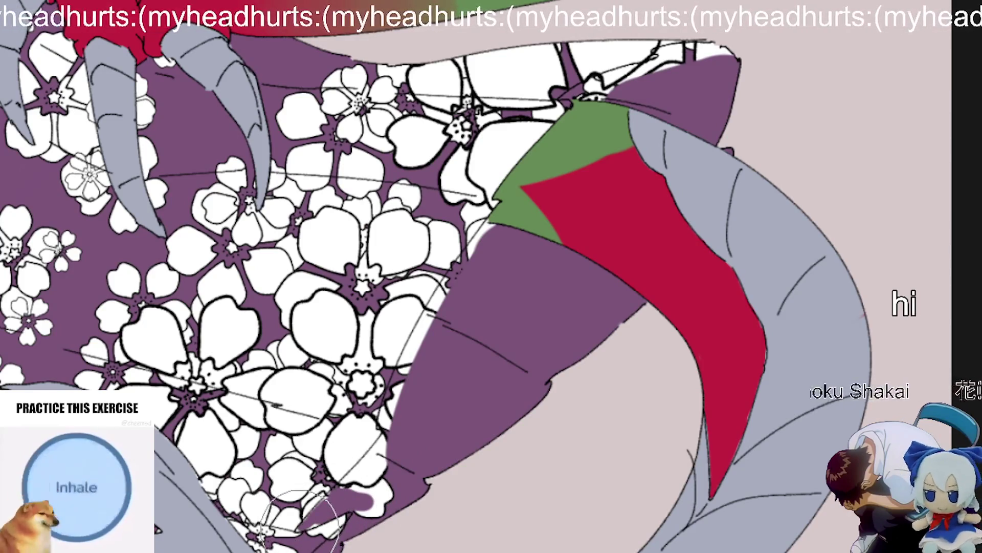
mouse_move(332, 499)
left_mouse_down()
mouse_move(353, 455)
mouse_move(342, 486)
mouse_move(404, 491)
mouse_move(368, 494)
left_mouse_up()
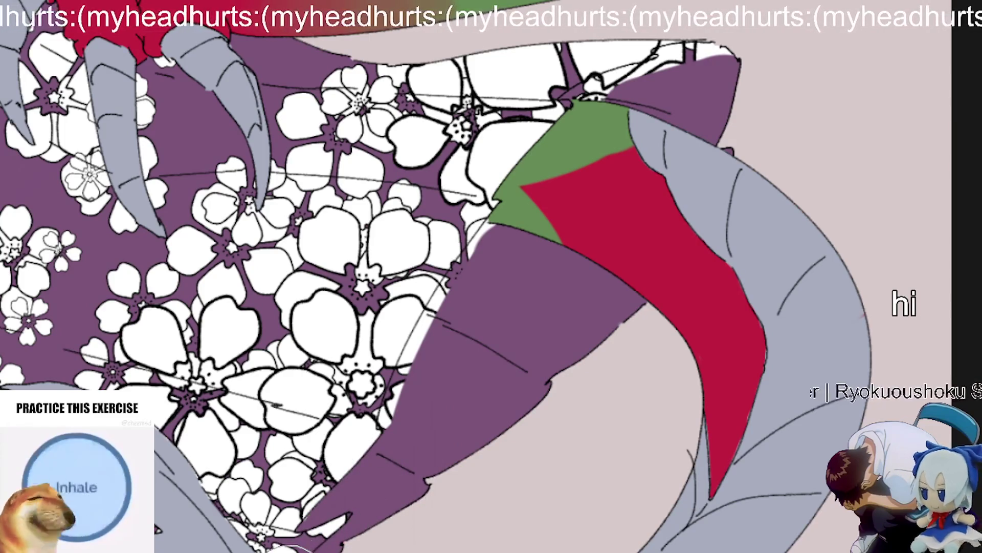
Step: Smooth the purple edge along the flower boundary and fill the white gaps at the fold
scroll(322, 542, "down", 3)
scroll(434, 452, "up", 3)
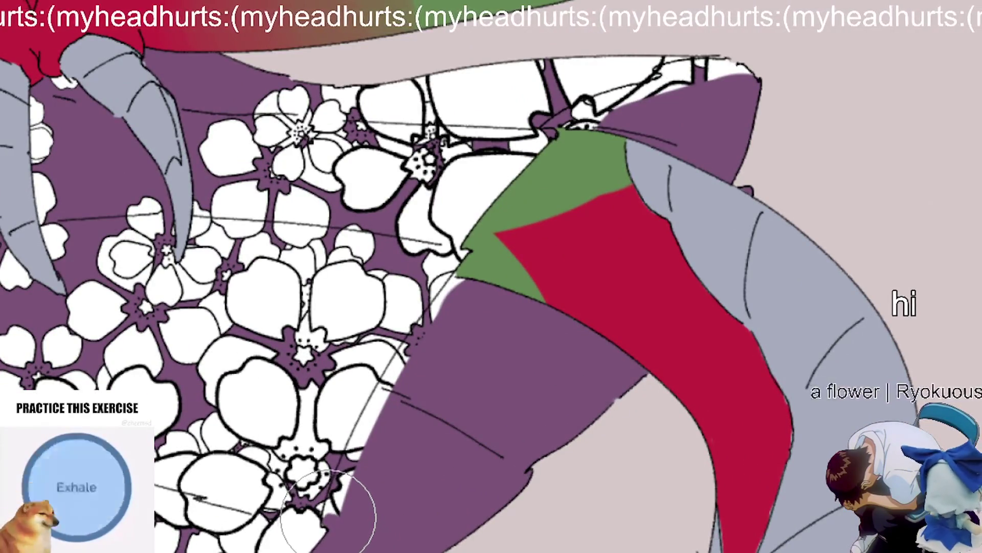
mouse_move(307, 515)
left_mouse_down()
mouse_move(395, 377)
mouse_move(454, 307)
mouse_move(364, 430)
mouse_move(333, 417)
mouse_move(421, 351)
mouse_move(432, 317)
left_mouse_up()
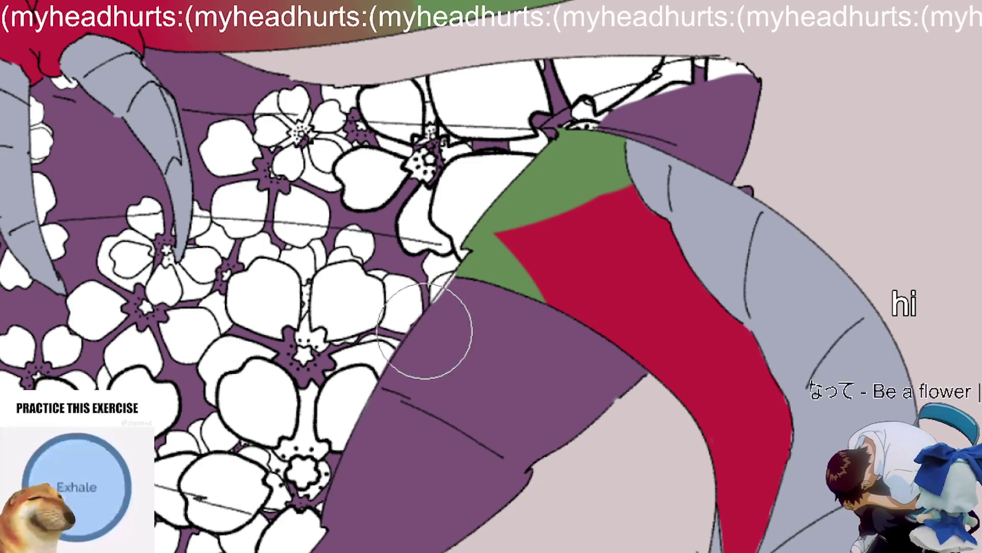
scroll(520, 234, "down", 3)
scroll(393, 412, "up", 2)
mouse_move(329, 361)
left_mouse_down()
mouse_move(462, 312)
mouse_move(406, 292)
mouse_move(480, 305)
mouse_move(551, 302)
mouse_move(434, 322)
mouse_move(423, 315)
mouse_move(383, 324)
mouse_move(413, 312)
mouse_move(351, 313)
mouse_move(283, 367)
mouse_move(314, 348)
mouse_move(285, 346)
mouse_move(292, 386)
left_mouse_up()
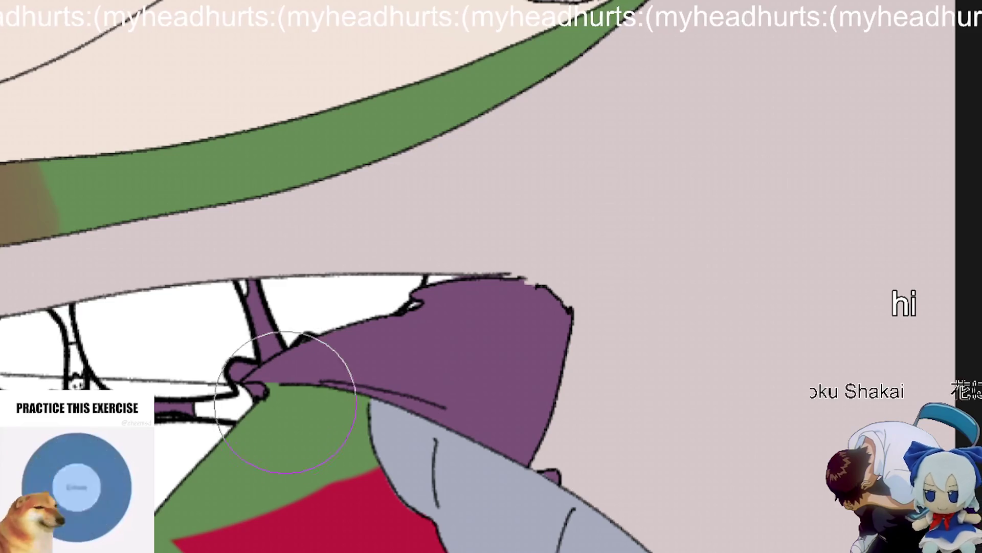
scroll(307, 373, "down", 5)
left_click_drag(389, 399, 434, 414)
scroll(430, 410, "down", 3)
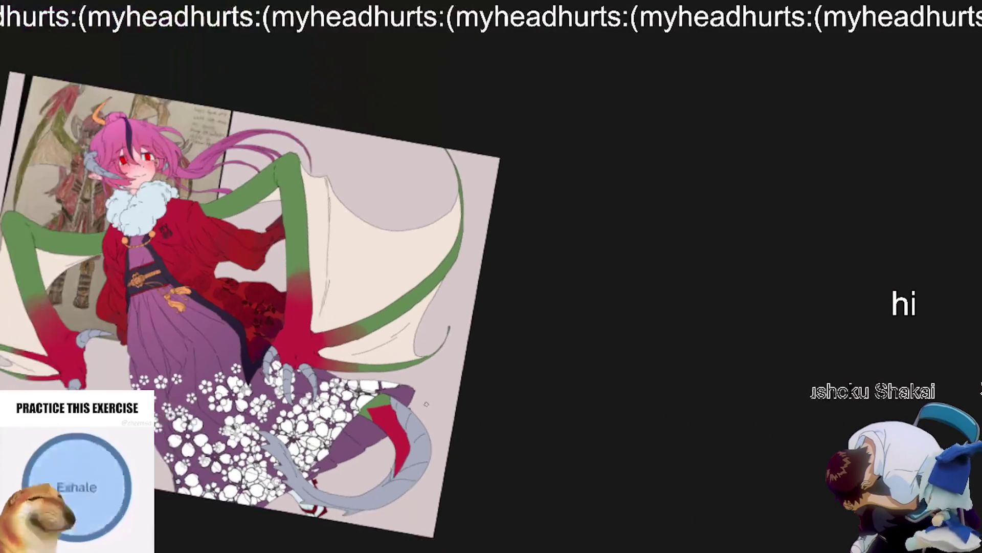
Step: Turn the white skirt flowers into a magenta pattern, then enlarge the brush and slightly rotate the canvas
left_click_drag(414, 318, 693, 342)
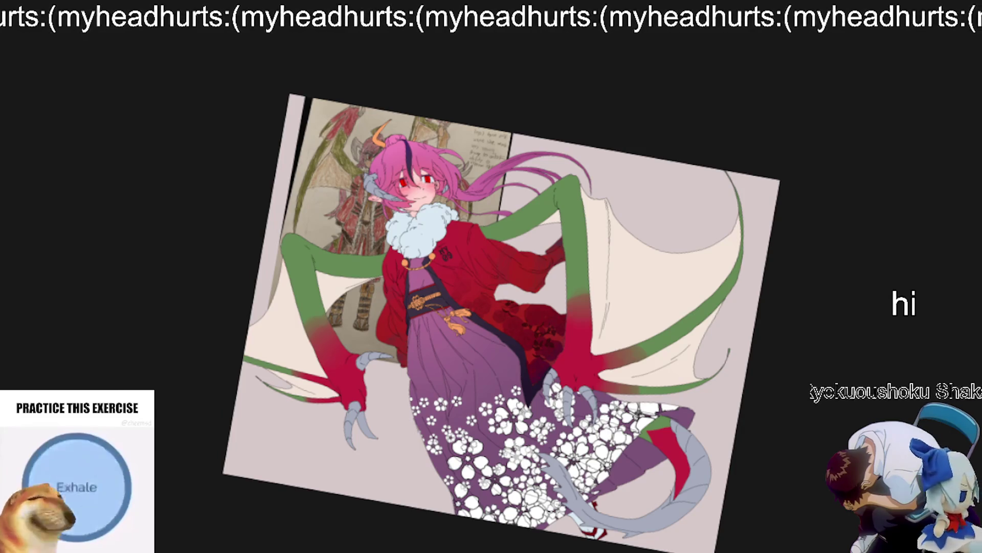
key("ctrl+z")
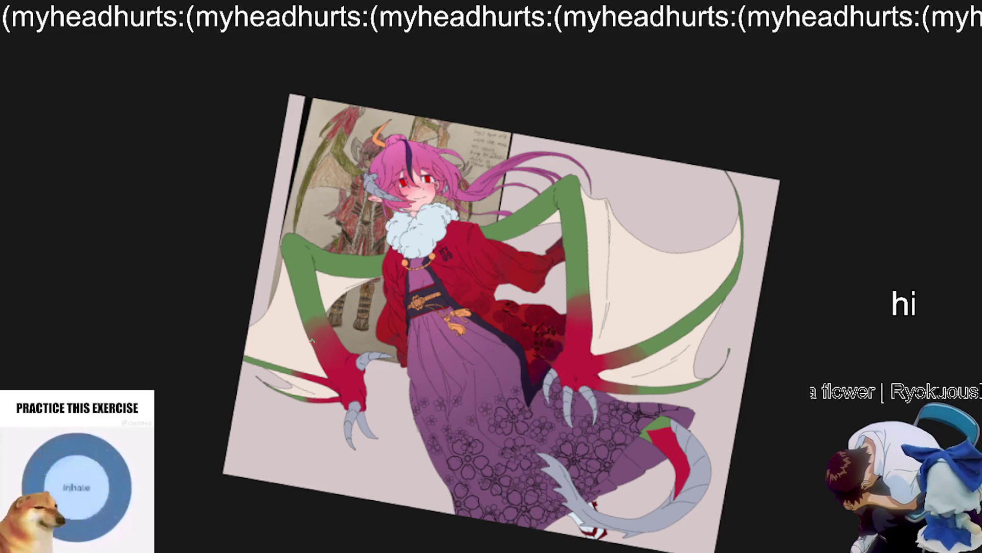
key("e")
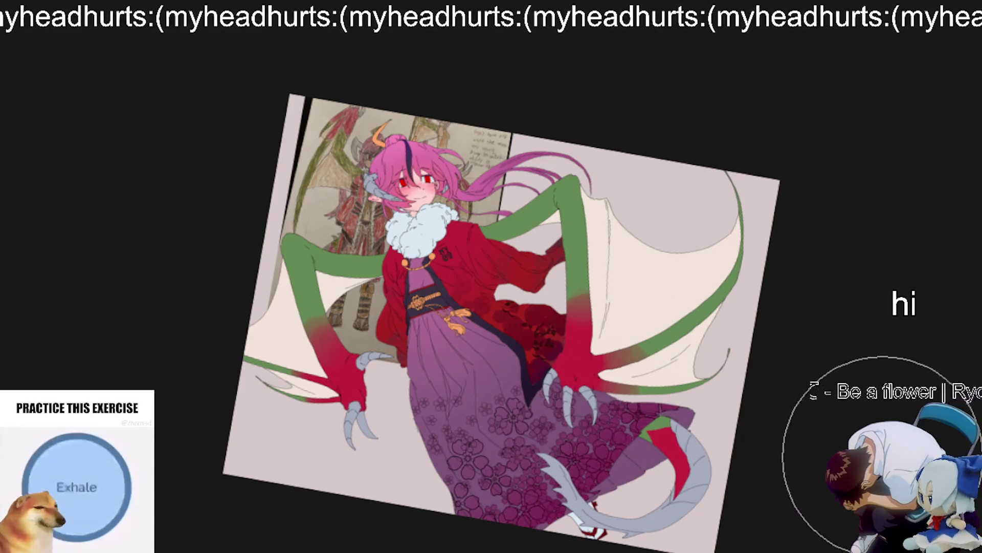
key("-")
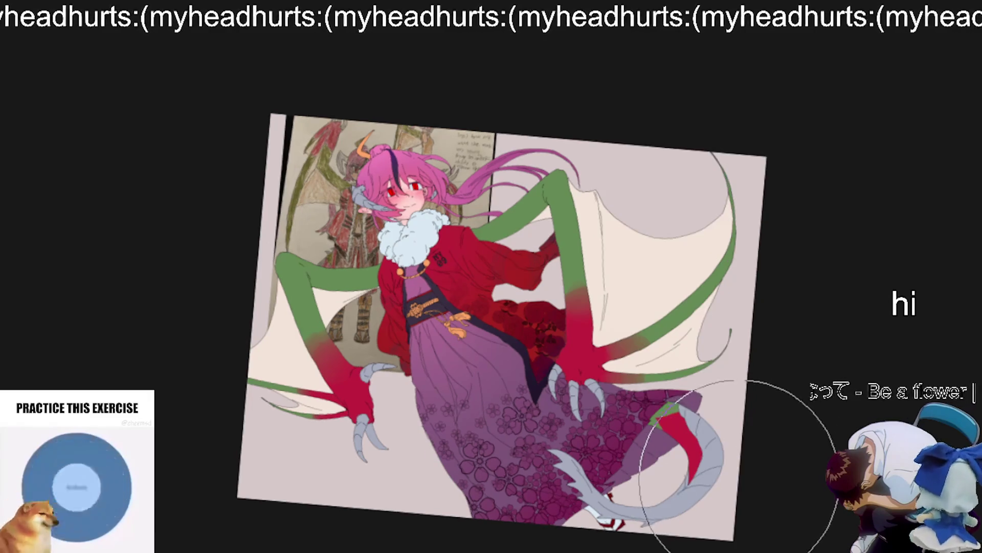
scroll(650, 450, "up", 3)
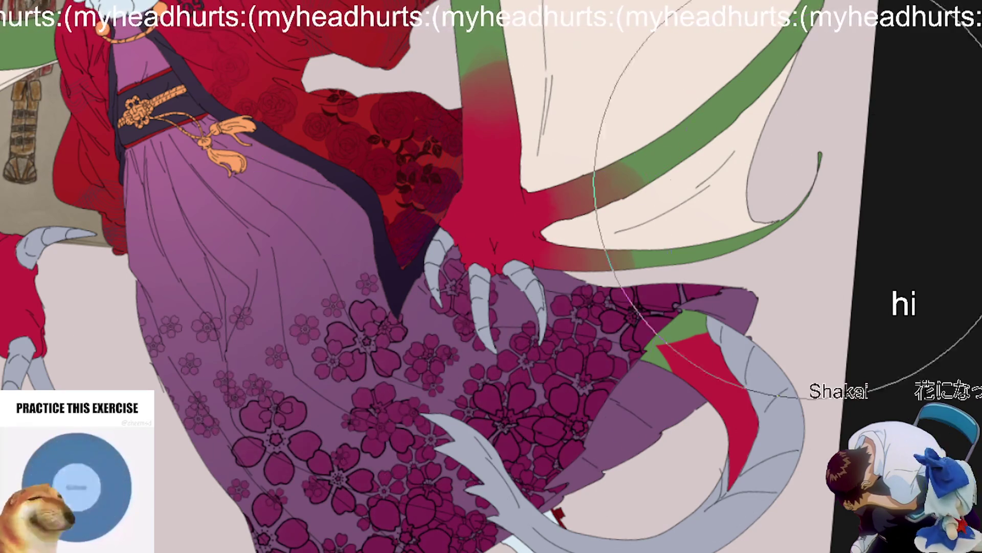
scroll(449, 270, "down", 3)
scroll(429, 374, "up", 4)
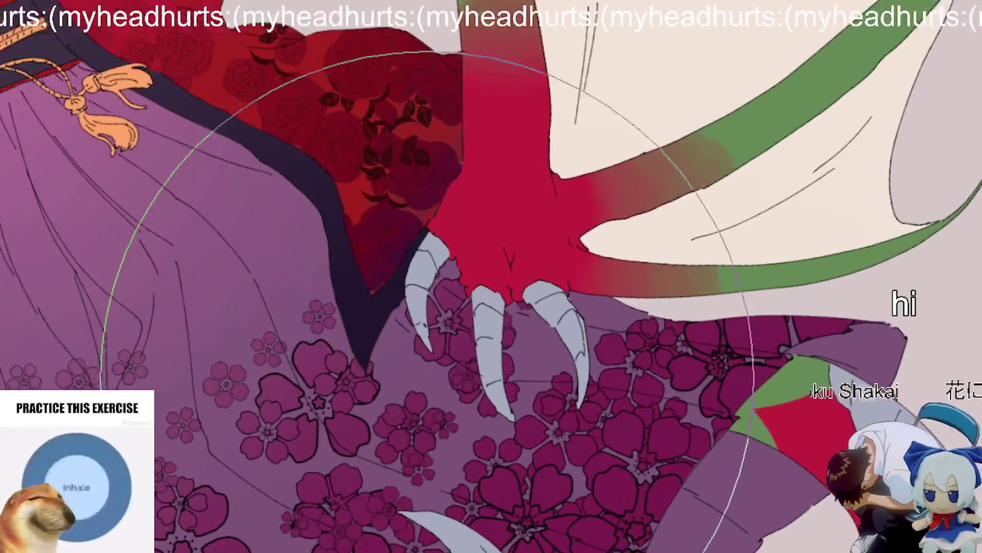
scroll(429, 376, "down", 5)
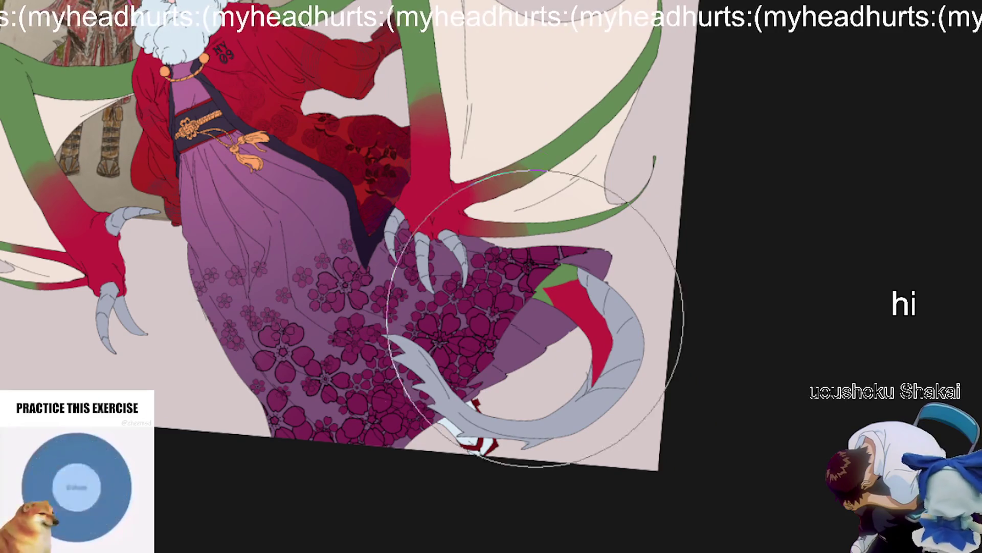
key("bracketright")
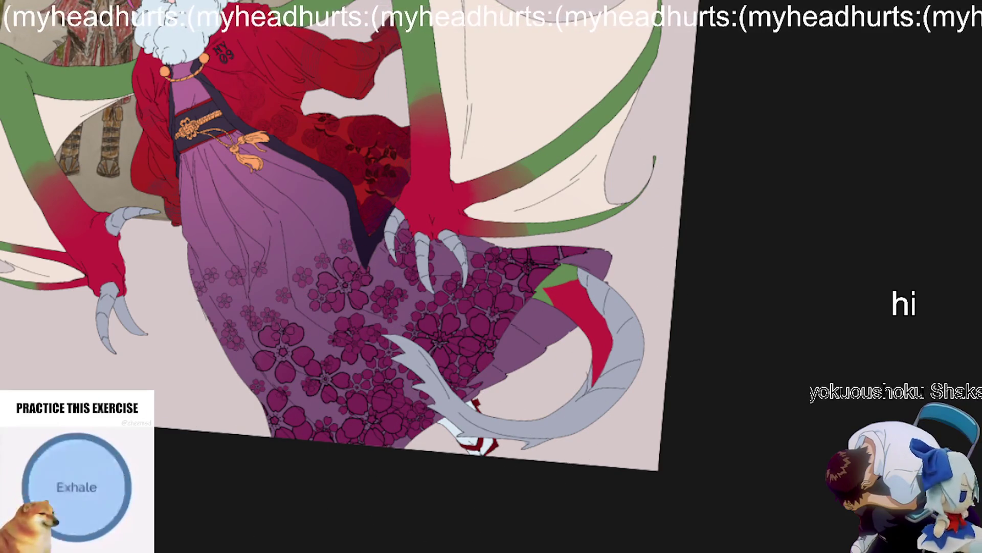
Step: Recolour the skirt flowers with a broad stroke, then undo the brownish result
mouse_move(389, 287)
left_mouse_down()
mouse_move(438, 329)
mouse_move(325, 471)
mouse_move(357, 355)
mouse_move(630, 250)
left_mouse_up()
scroll(636, 351, "down", 2)
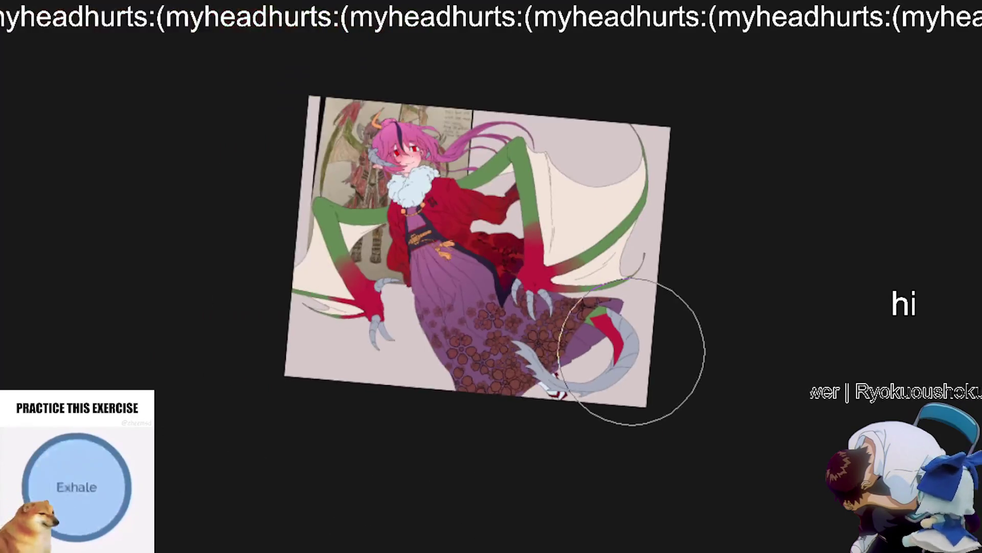
scroll(666, 342, "up", 1)
key("ctrl+z")
scroll(613, 340, "up", 3)
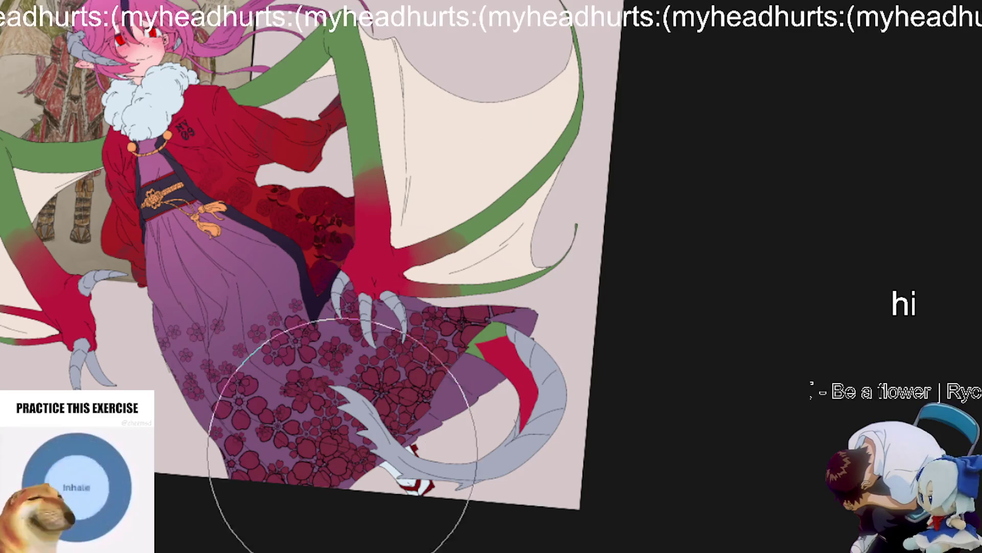
scroll(588, 214, "down", 2)
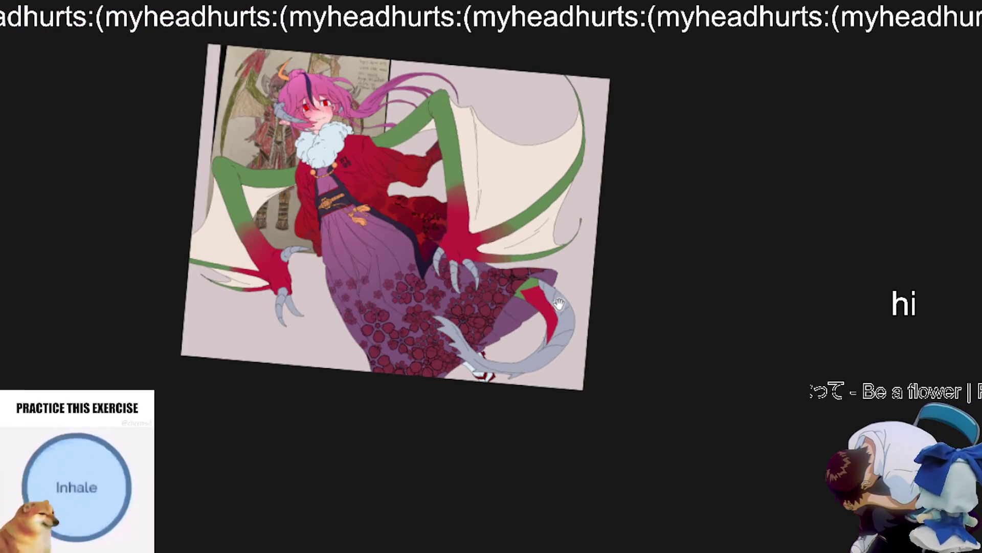
Step: Pan and zoom around the whole figure to check the muted magenta skirt pattern
left_click_drag(561, 294, 399, 292)
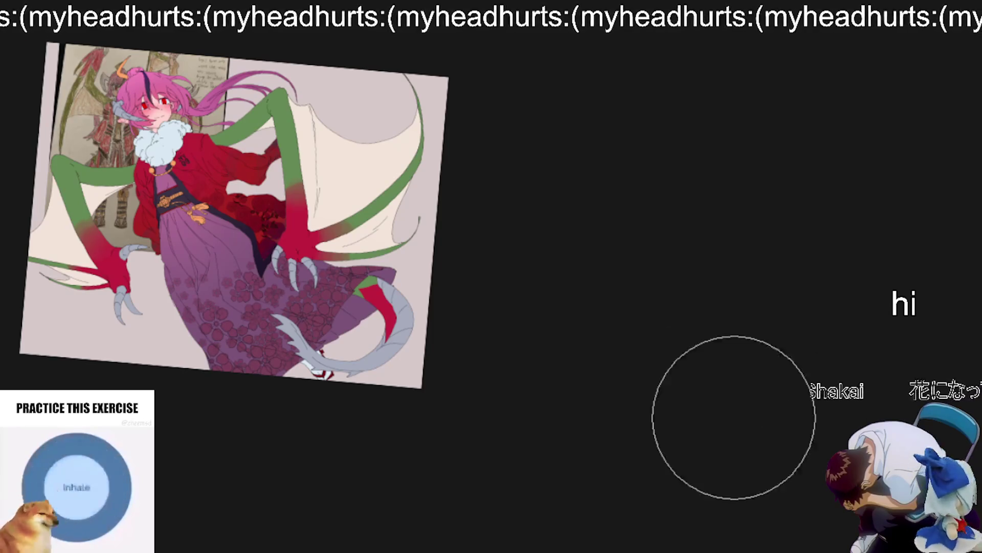
scroll(224, 242, "up", 2)
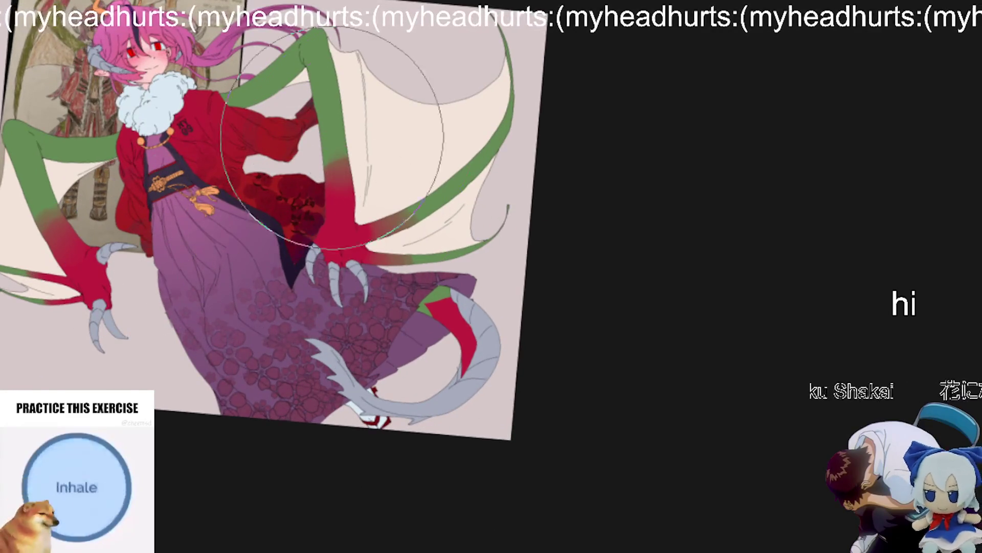
scroll(450, 220, "up", 2)
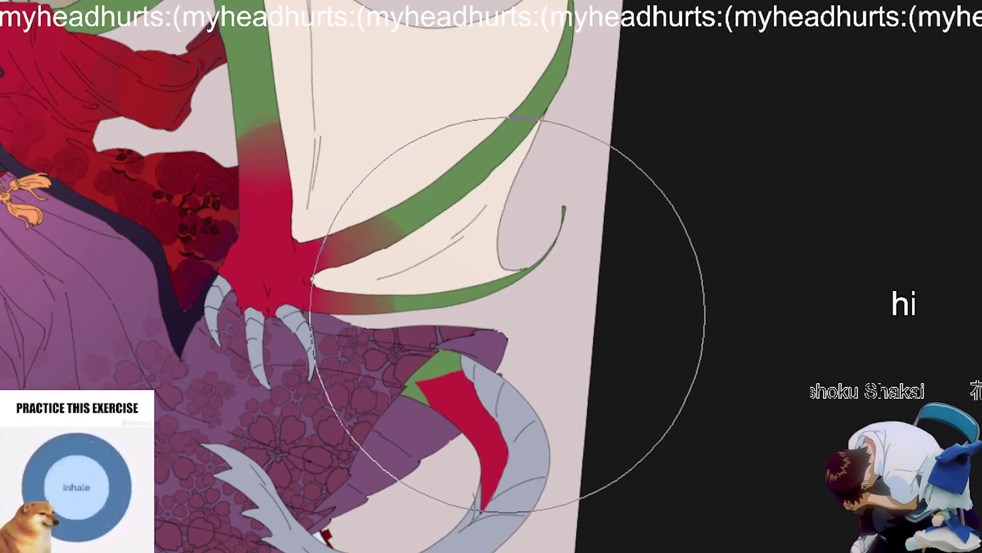
scroll(438, 325, "down", 1)
scroll(456, 364, "down", 2)
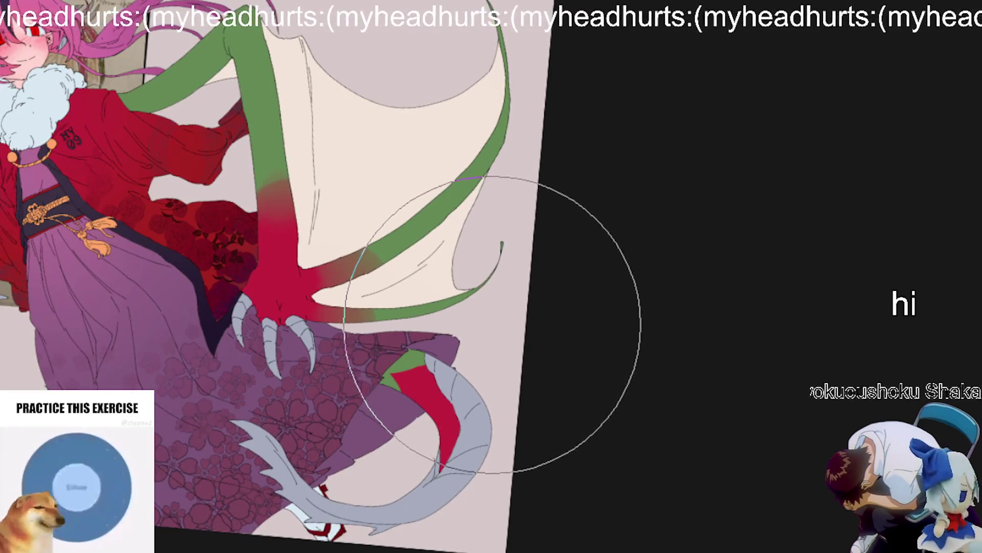
scroll(498, 420, "down", 1)
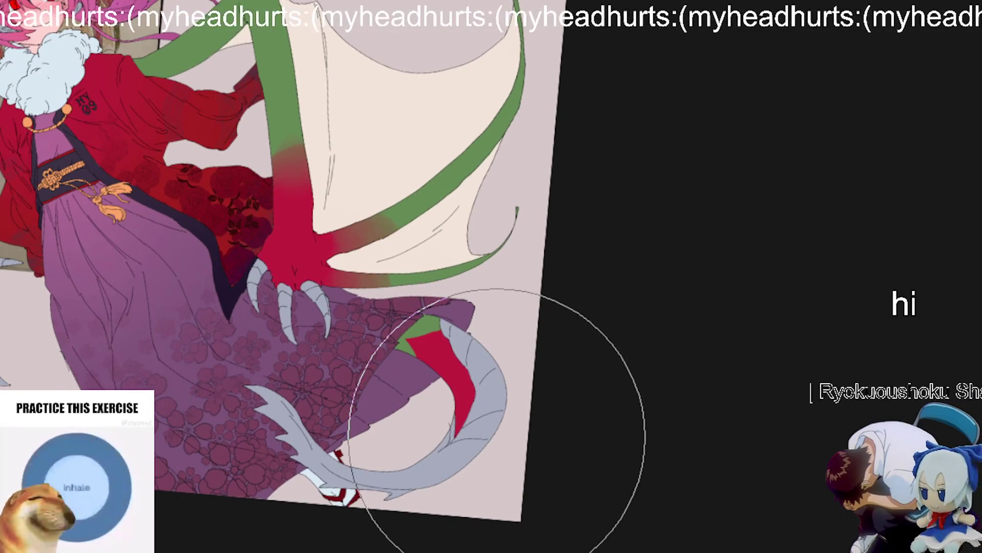
scroll(486, 450, "up", 2)
scroll(450, 512, "down", 2)
scroll(461, 521, "up", 1)
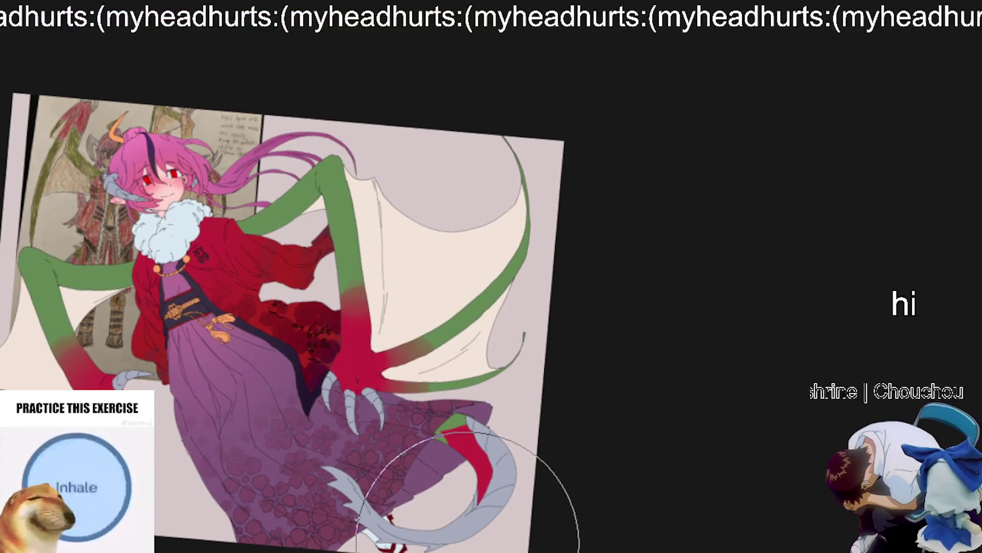
scroll(465, 548, "up", 1)
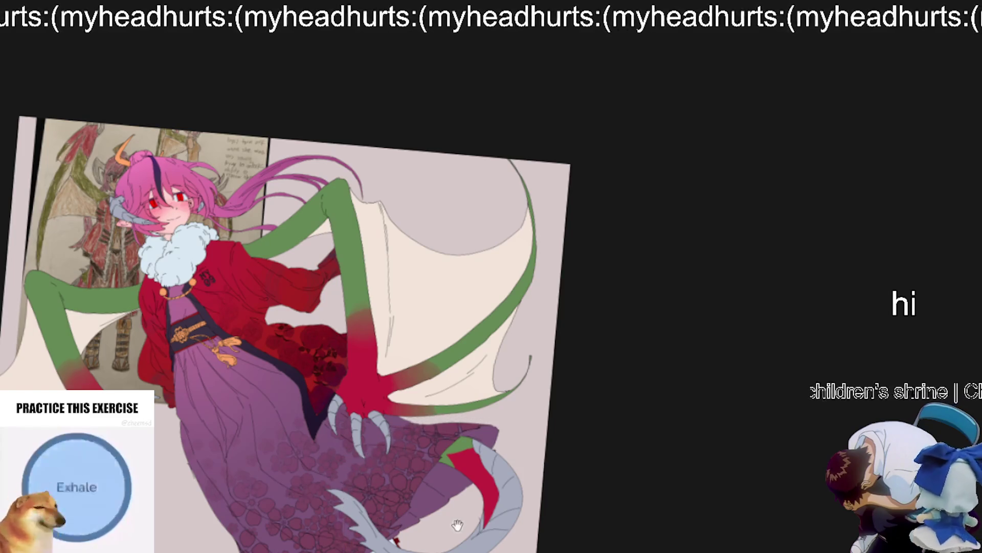
scroll(455, 522, "right", 4)
scroll(455, 522, "down", 2)
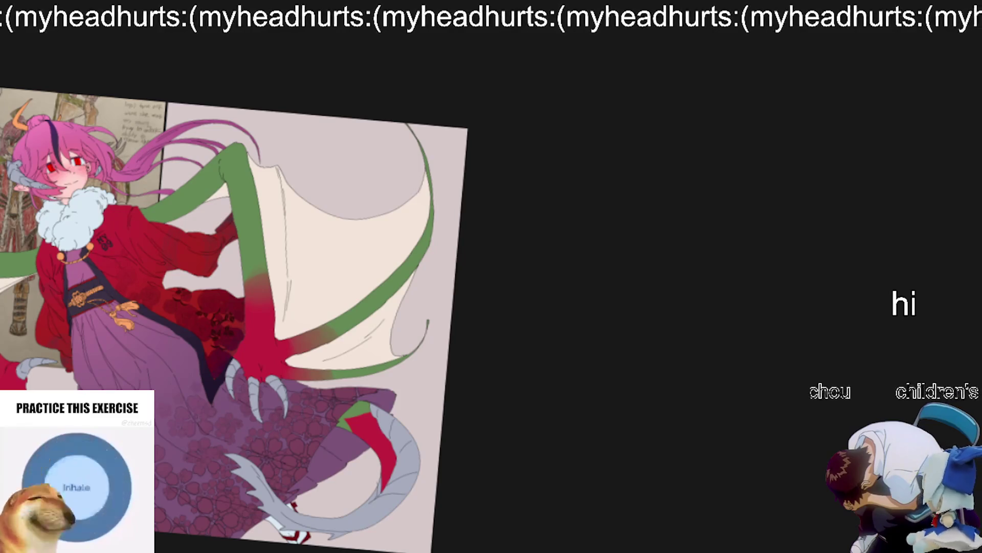
scroll(215, 425, "up", 5)
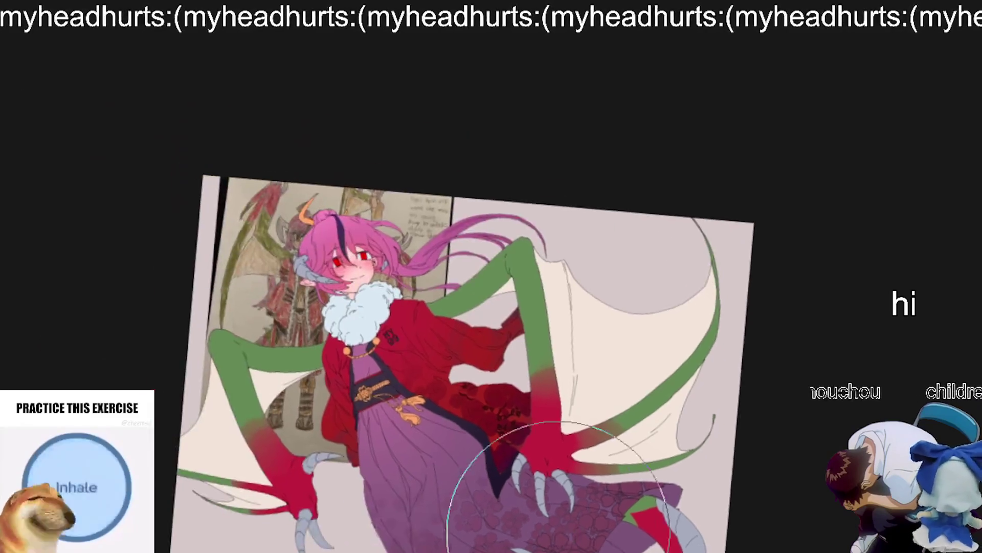
scroll(225, 424, "up", 5)
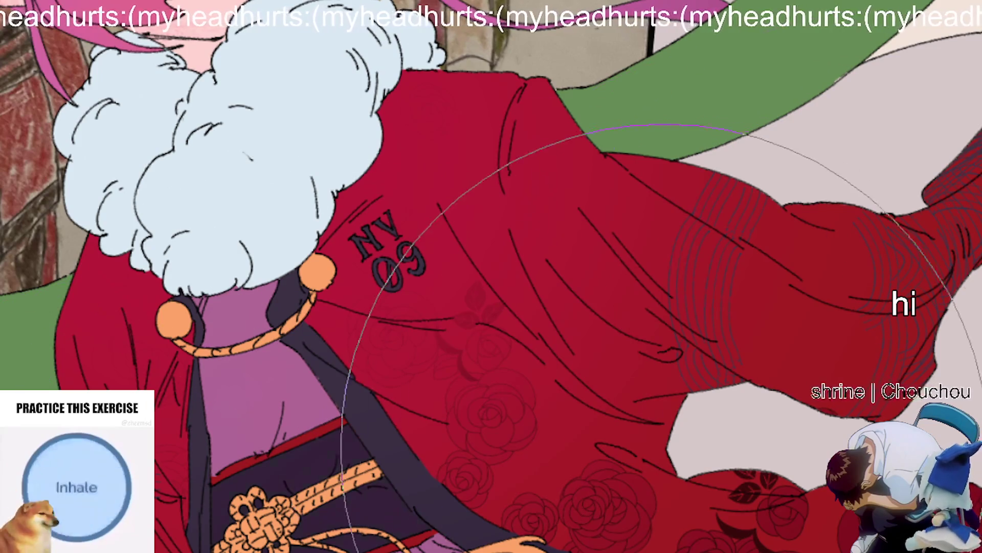
scroll(614, 307, "down", 5)
mouse_move(629, 439)
left_mouse_down()
mouse_move(731, 470)
mouse_move(517, 319)
left_mouse_up()
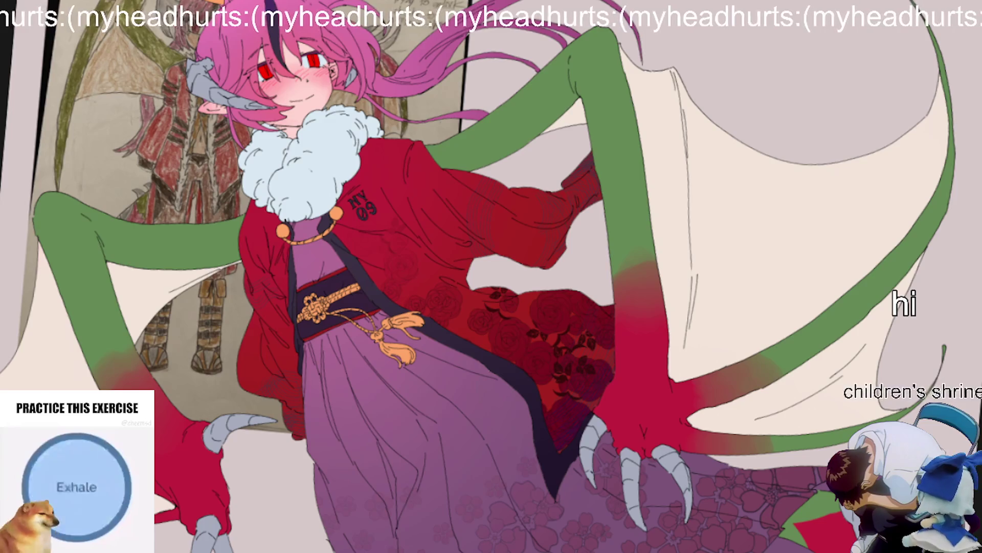
scroll(588, 373, "up", 5)
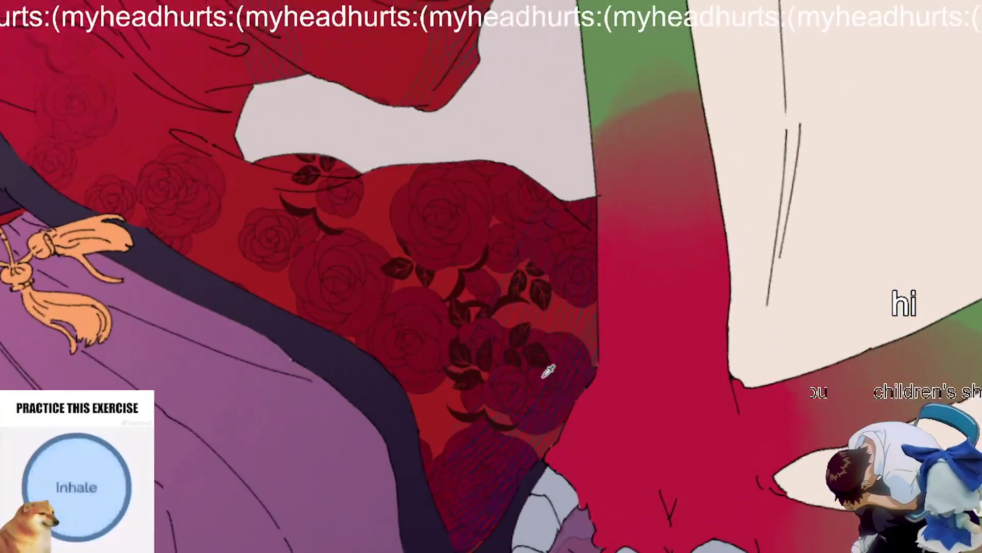
scroll(464, 396, "down", 5)
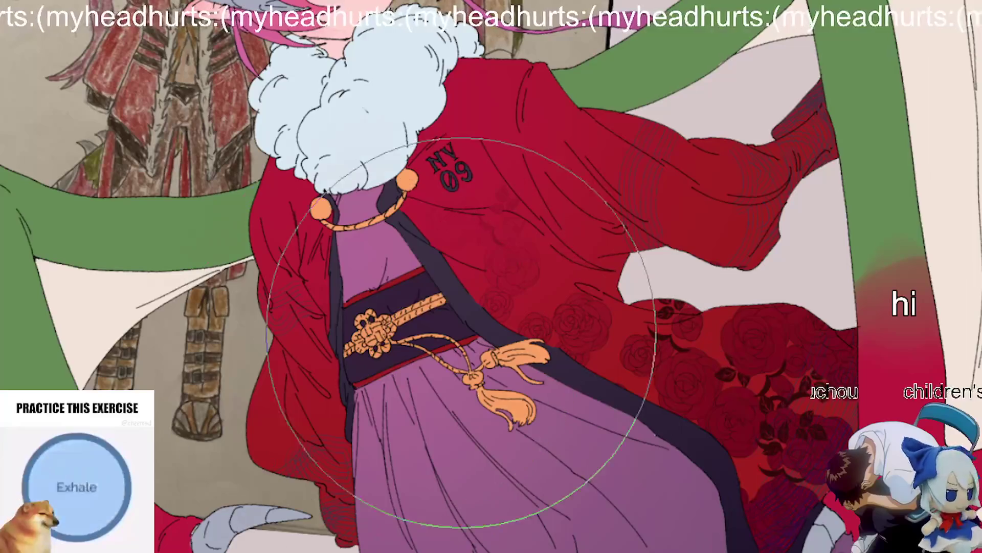
left_click_drag(445, 250, 451, 461)
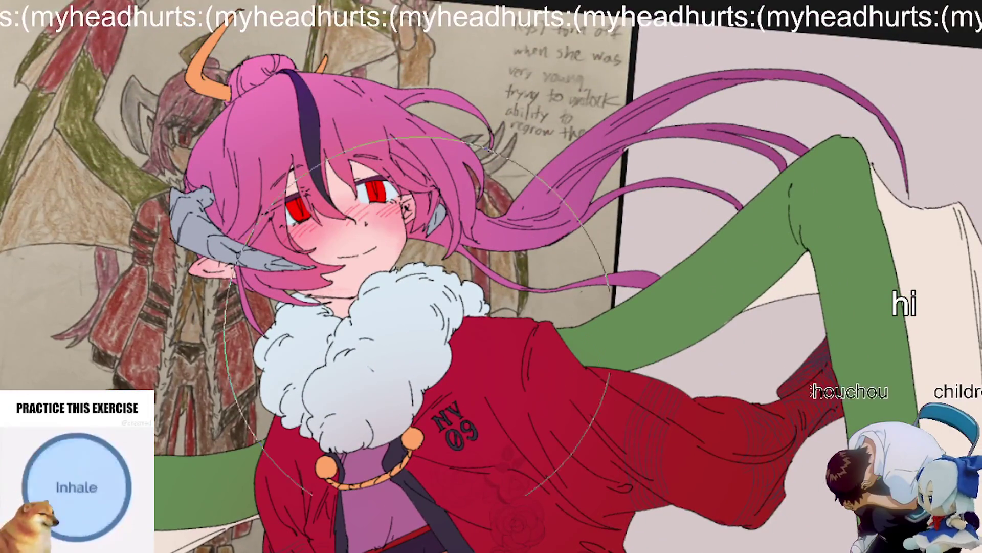
scroll(490, 522, "up", 2)
scroll(490, 522, "down", 2)
left_click_drag(490, 522, 481, 413)
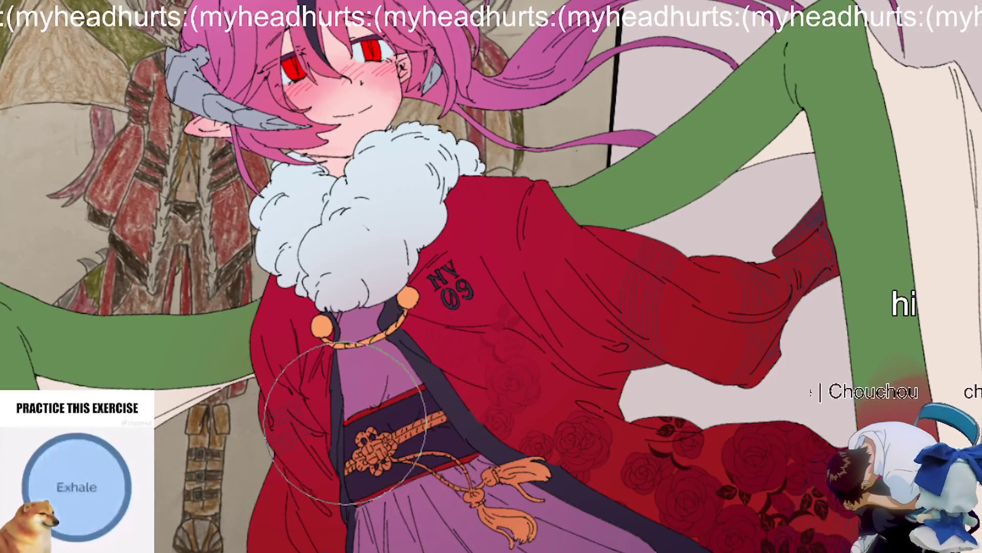
scroll(650, 407, "up", 1)
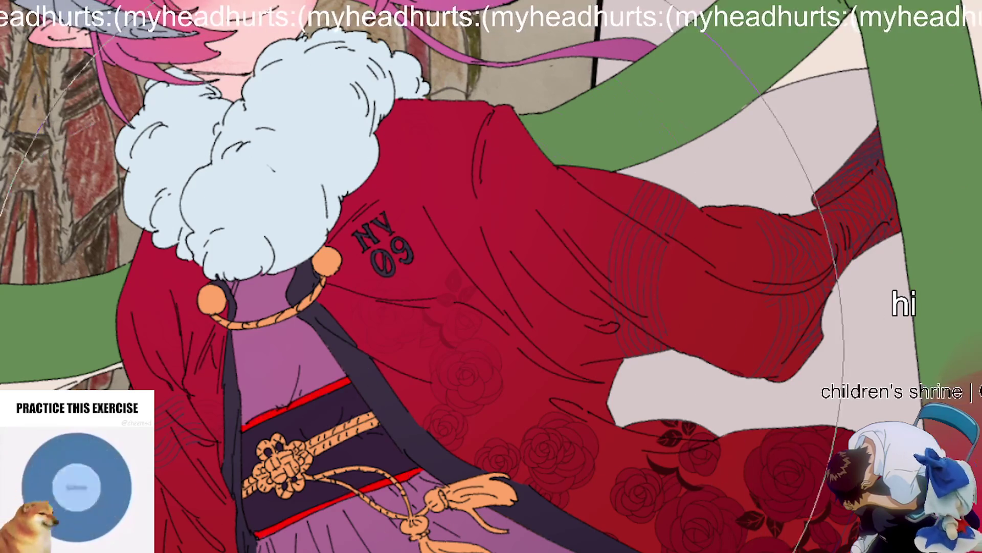
scroll(931, 271, "down", 3)
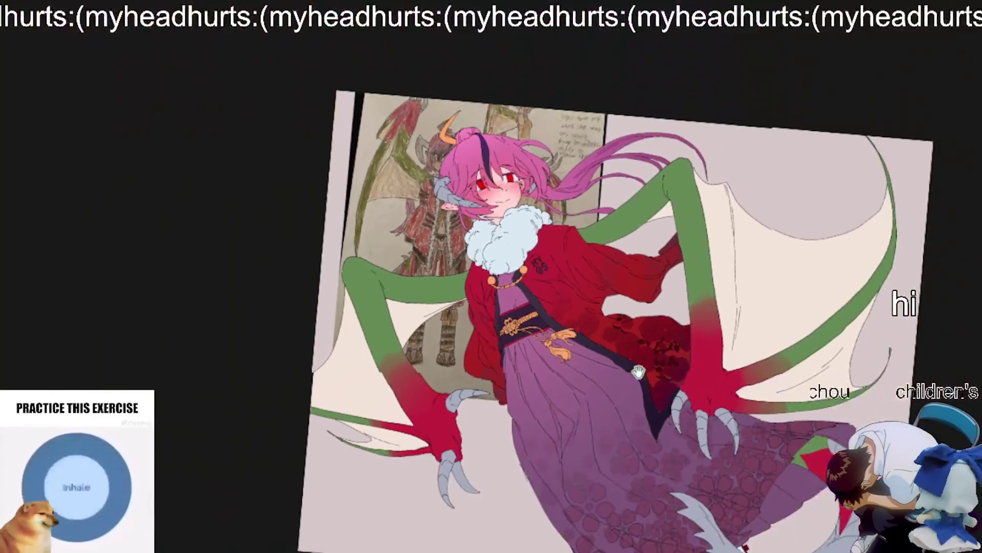
left_click_drag(638, 372, 519, 353)
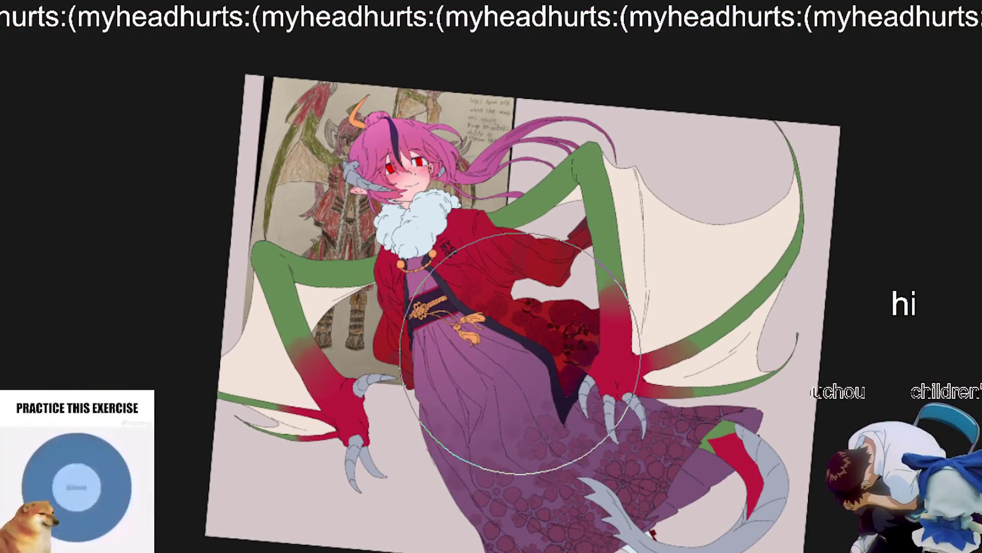
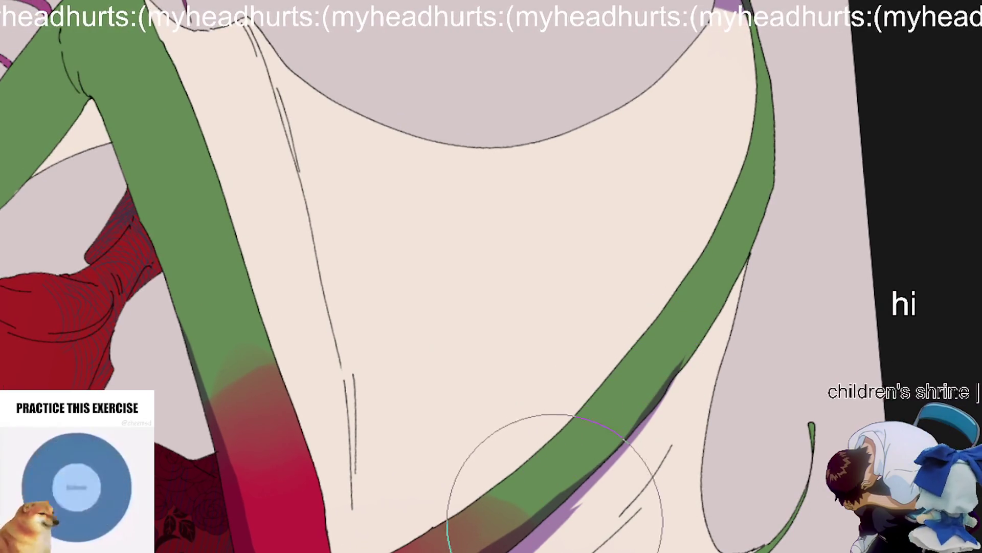
Step: Extend the purple shadow along the green cloak trim and zoom in to check it
left_click_drag(555, 522, 715, 334)
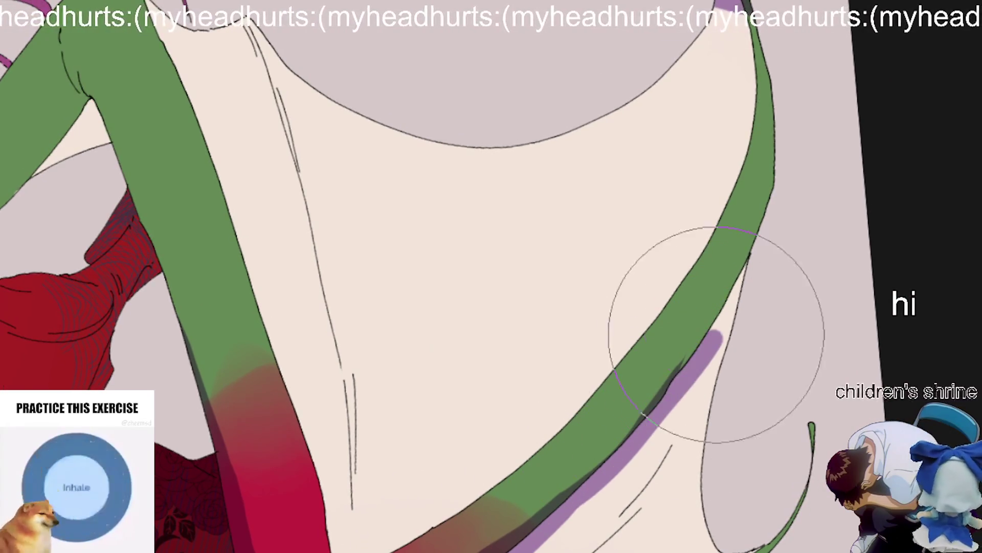
left_click_drag(783, 164, 640, 362)
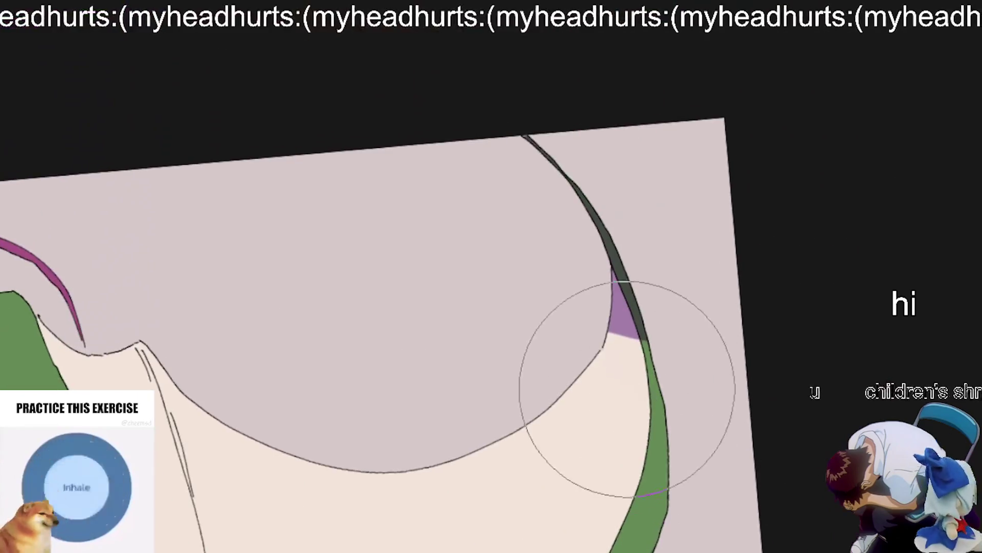
left_click_drag(693, 473, 662, 154)
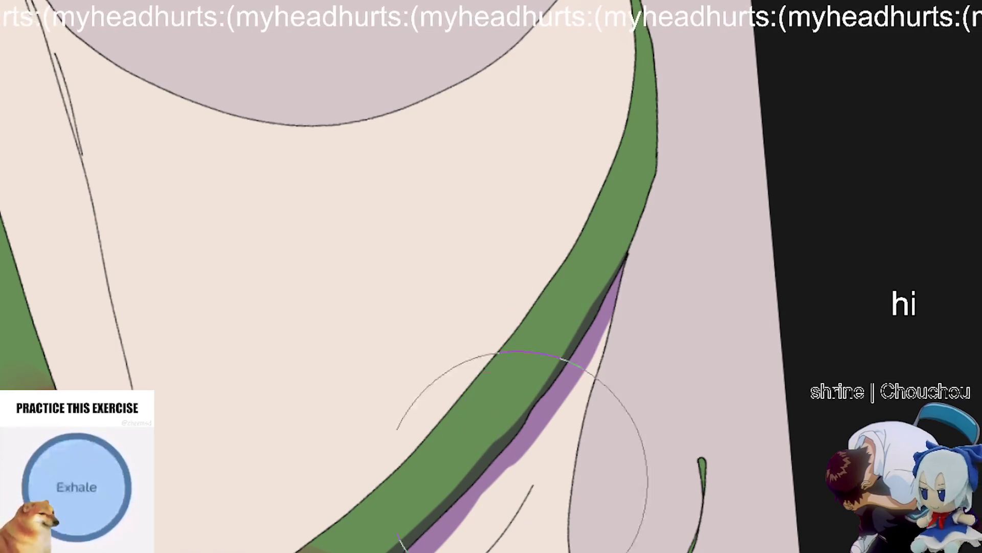
left_click_drag(640, 278, 624, 154)
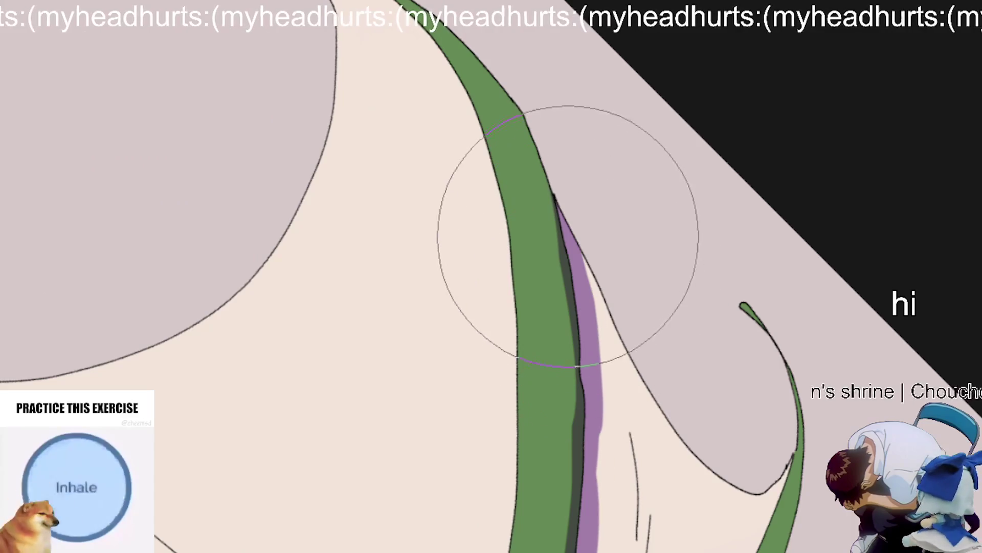
scroll(593, 410, "down", 5)
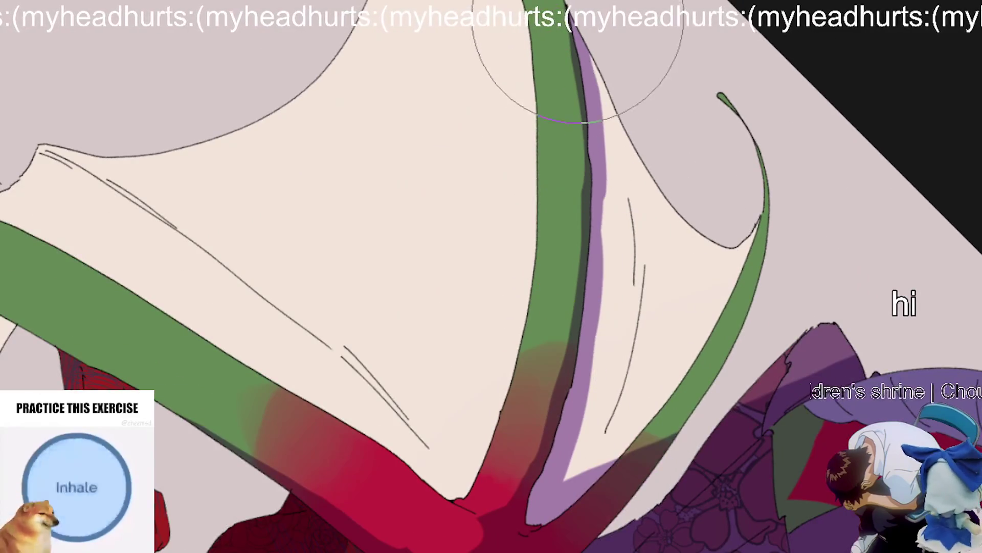
mouse_move(593, 486)
left_mouse_down()
mouse_move(351, 318)
mouse_move(329, 351)
mouse_move(362, 405)
mouse_move(302, 346)
mouse_move(333, 373)
left_mouse_up()
scroll(318, 317, "up", 4)
Step: Rotate and pan the canvas down the green trim toward the character on the left
mouse_move(295, 307)
left_mouse_down()
mouse_move(410, 358)
mouse_move(557, 550)
left_mouse_up()
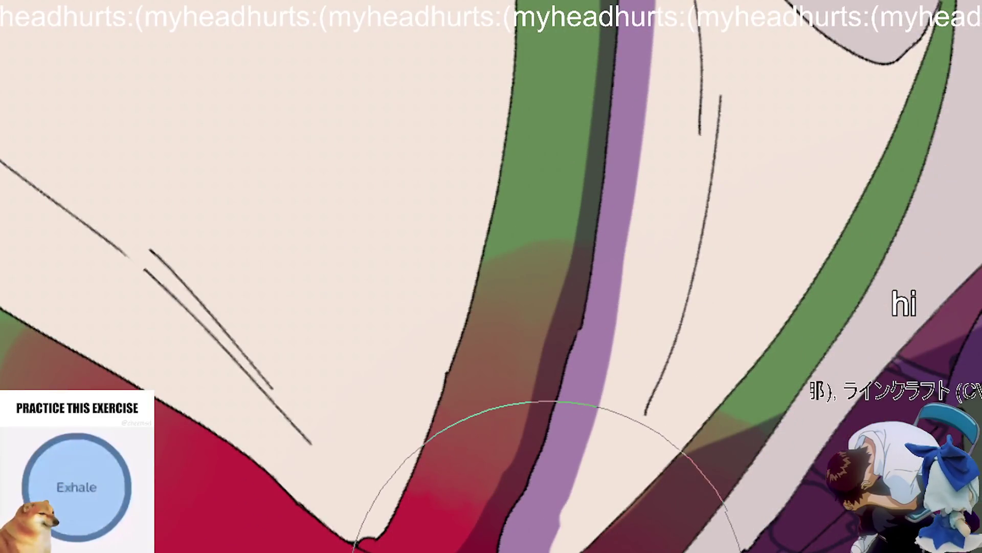
mouse_move(832, 297)
left_mouse_down()
mouse_move(504, 504)
mouse_move(307, 285)
left_mouse_up()
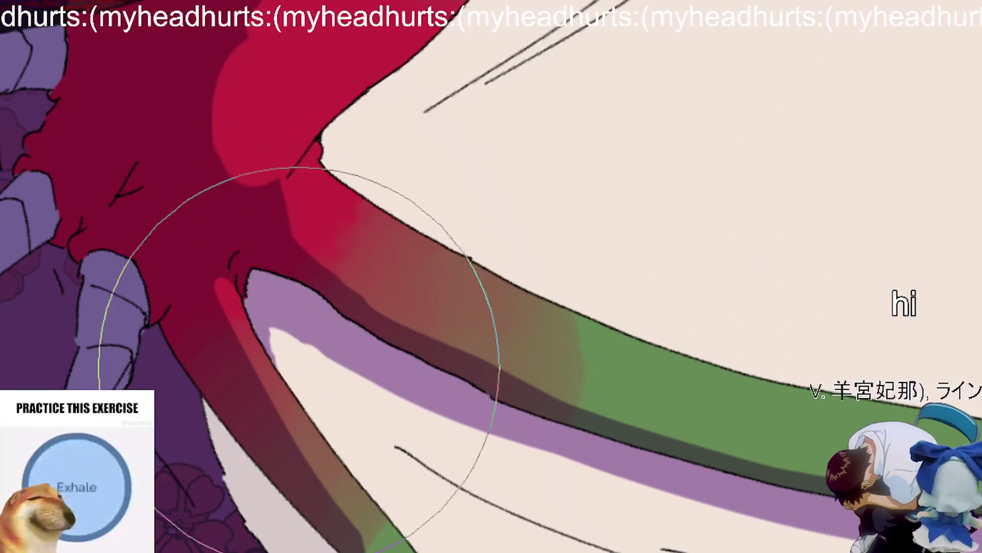
scroll(275, 318, "down", 5)
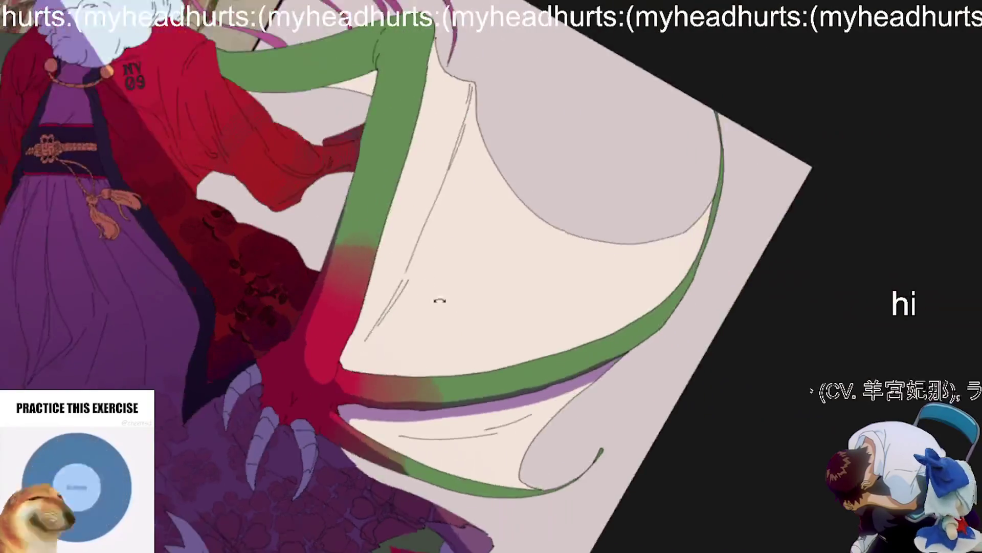
scroll(431, 297, "up", 5)
scroll(574, 486, "up", 4)
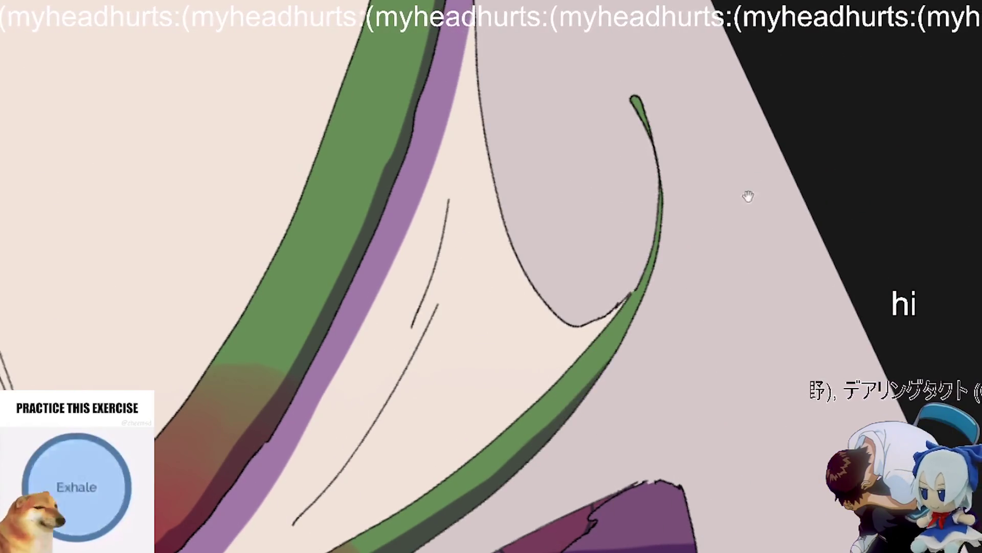
left_click_drag(754, 180, 627, 395)
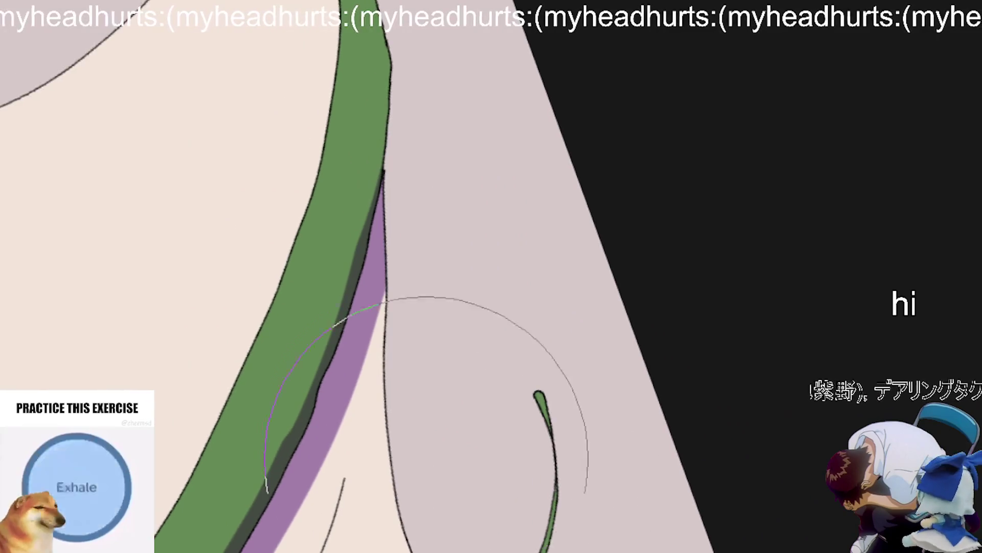
scroll(393, 351, "down", 6)
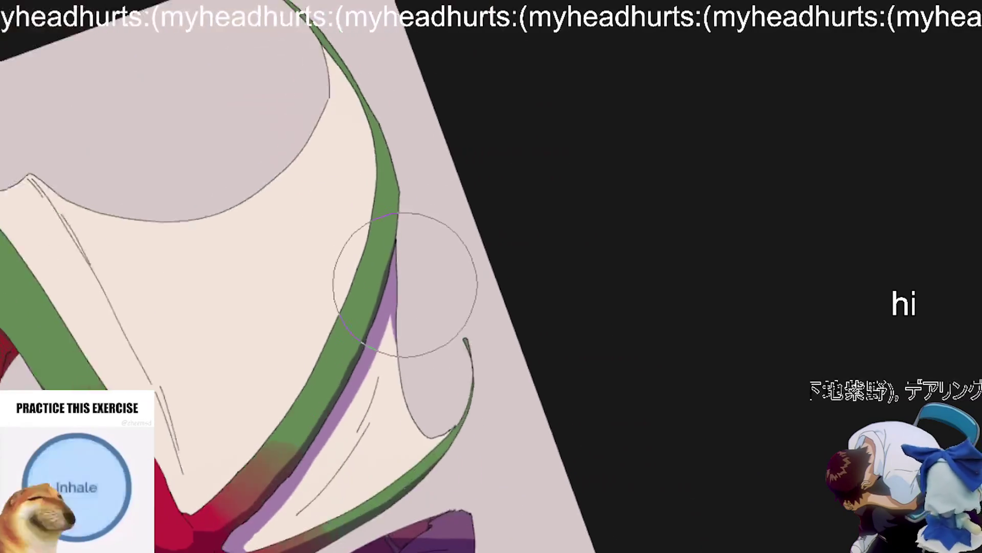
left_click_drag(353, 316, 427, 285)
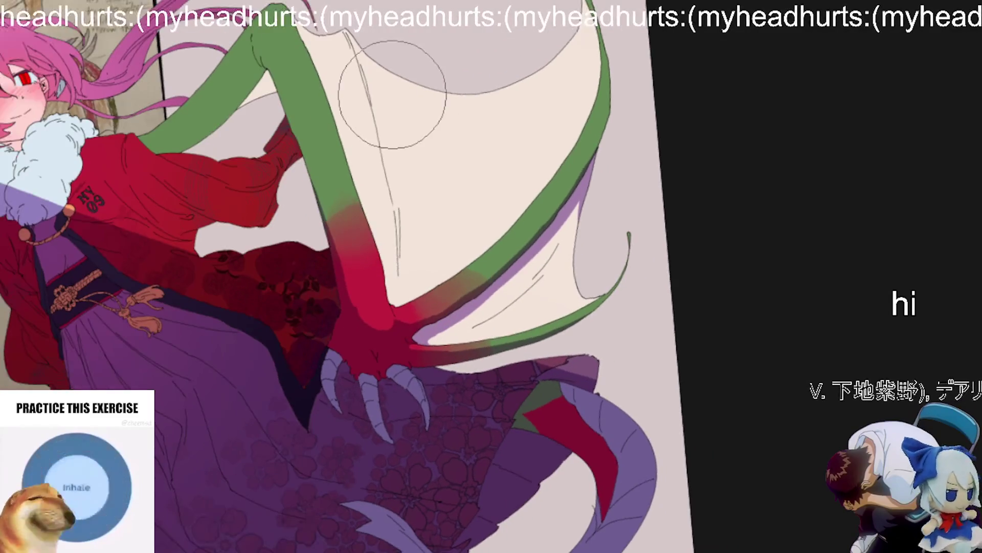
Step: Paint a darker red shading stroke across the red jacket sleeve
scroll(388, 204, "up", 5)
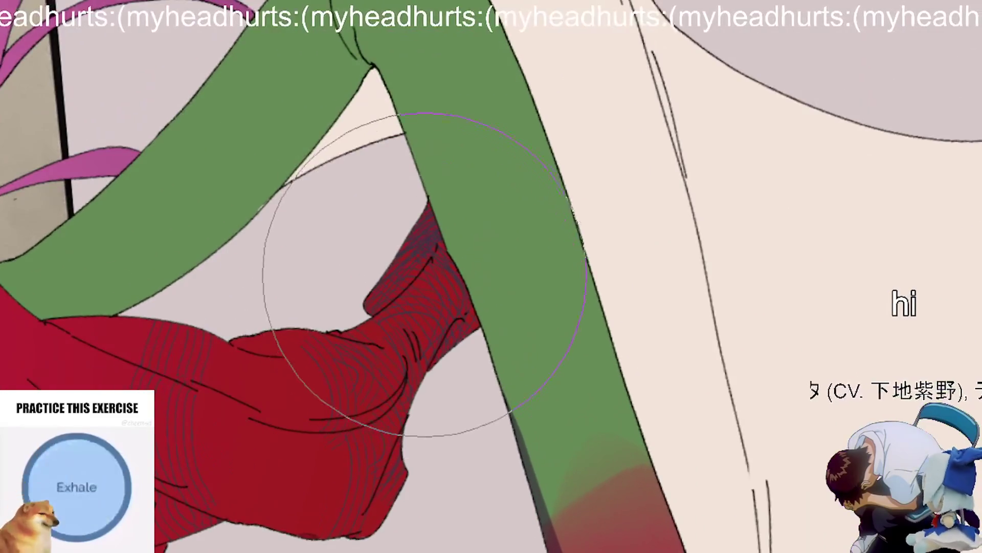
mouse_move(425, 275)
left_mouse_down()
mouse_move(455, 366)
mouse_move(438, 288)
mouse_move(507, 466)
left_mouse_up()
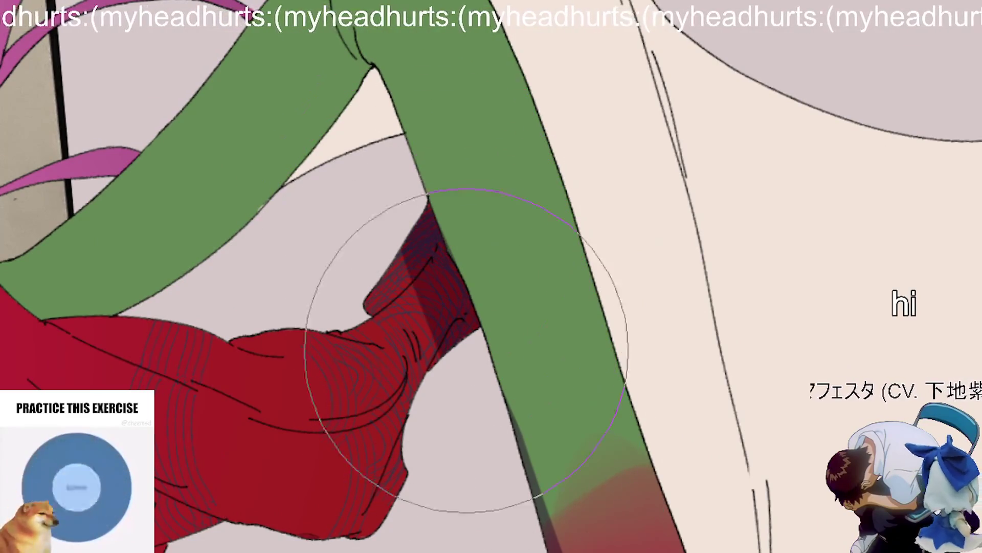
scroll(476, 372, "down", 3)
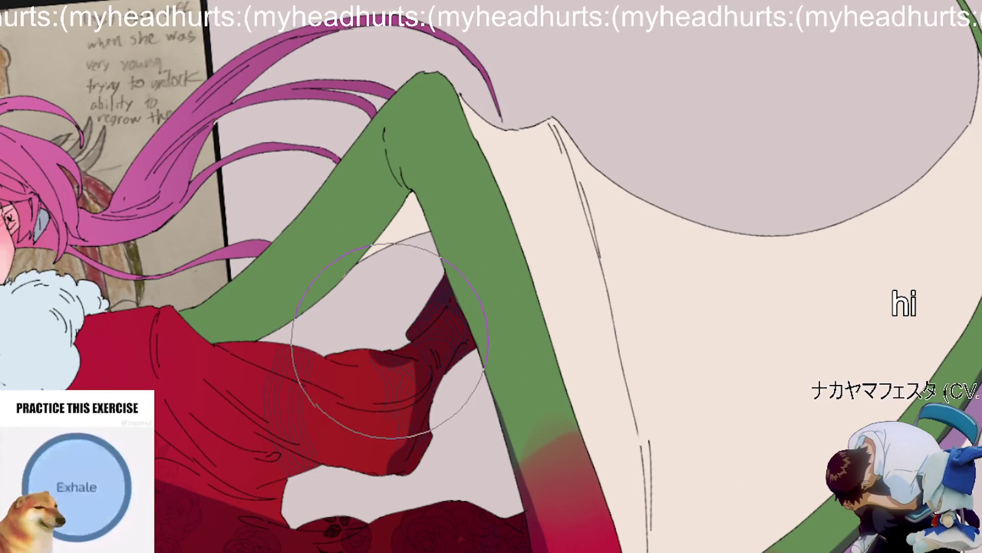
scroll(410, 333, "up", 3)
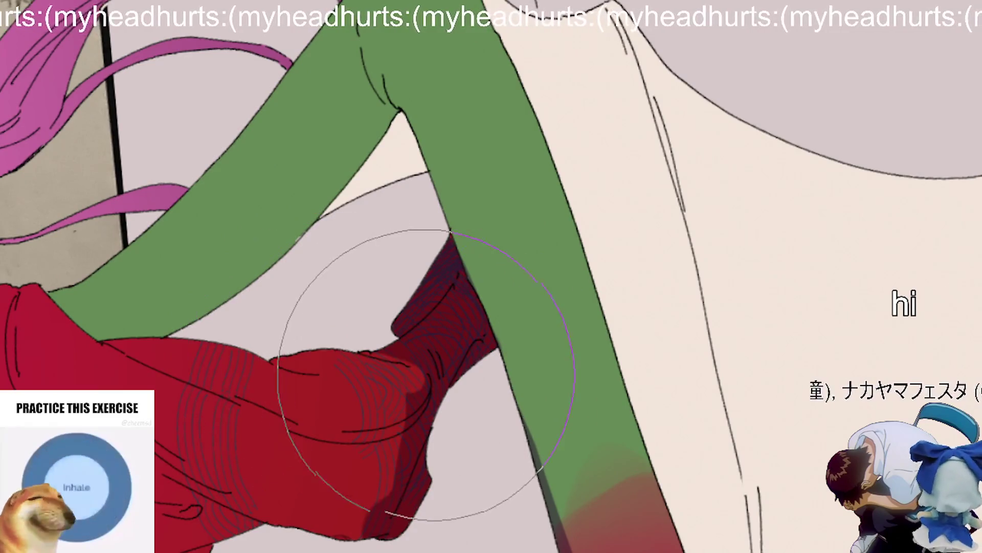
scroll(435, 372, "up", 2)
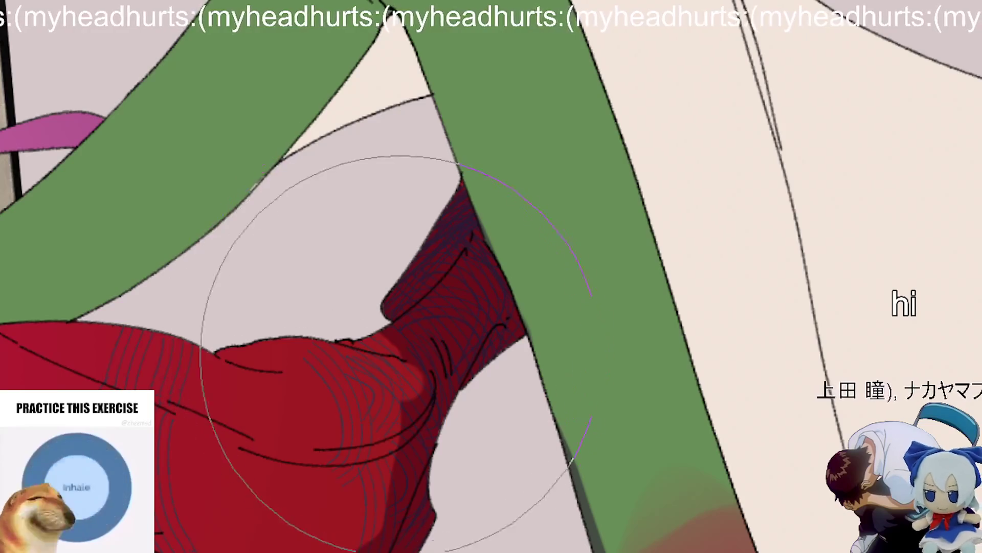
Step: Reframe the view on the sleeve and add another darker red shadow patch
mouse_move(416, 412)
left_mouse_down()
mouse_move(230, 384)
mouse_move(401, 409)
left_mouse_up()
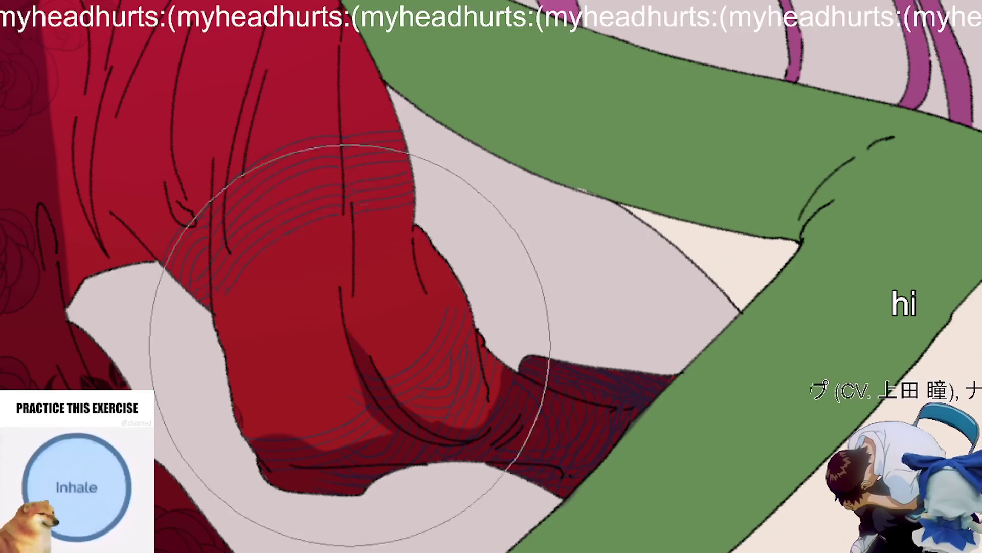
mouse_move(343, 315)
left_mouse_down()
mouse_move(373, 274)
mouse_move(432, 439)
mouse_move(276, 448)
left_mouse_up()
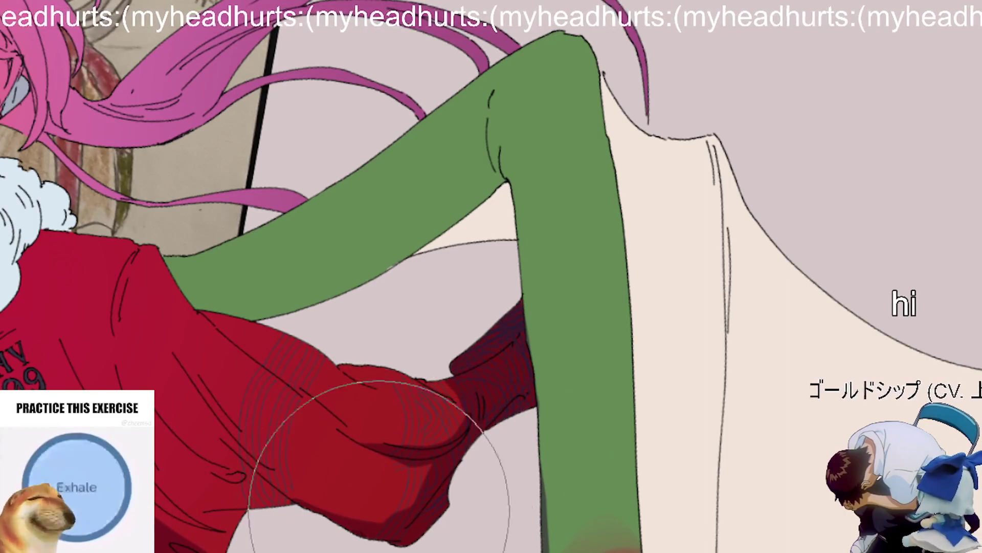
mouse_move(461, 509)
left_mouse_down()
mouse_move(440, 532)
mouse_move(351, 504)
mouse_move(362, 471)
mouse_move(482, 550)
mouse_move(333, 417)
left_mouse_up()
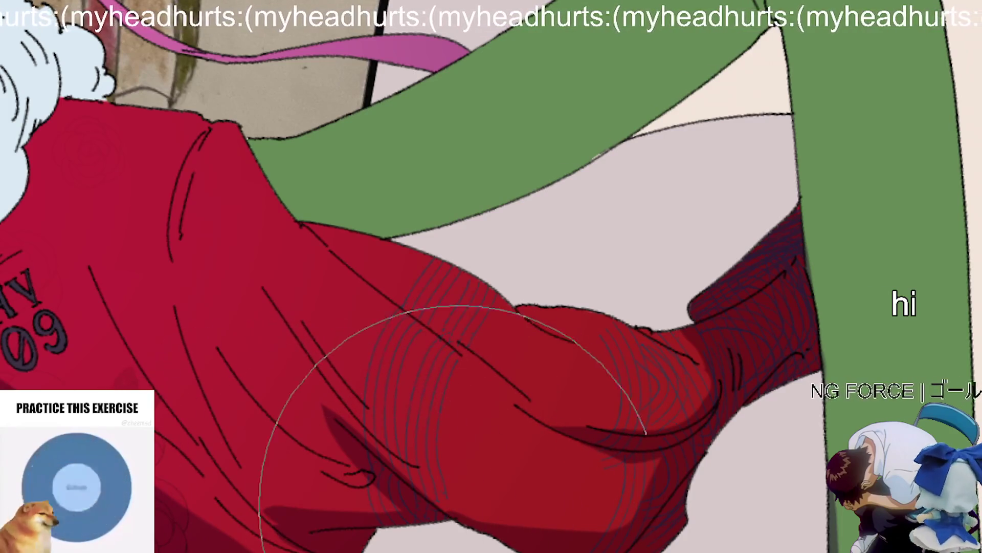
left_click_drag(276, 519, 325, 533)
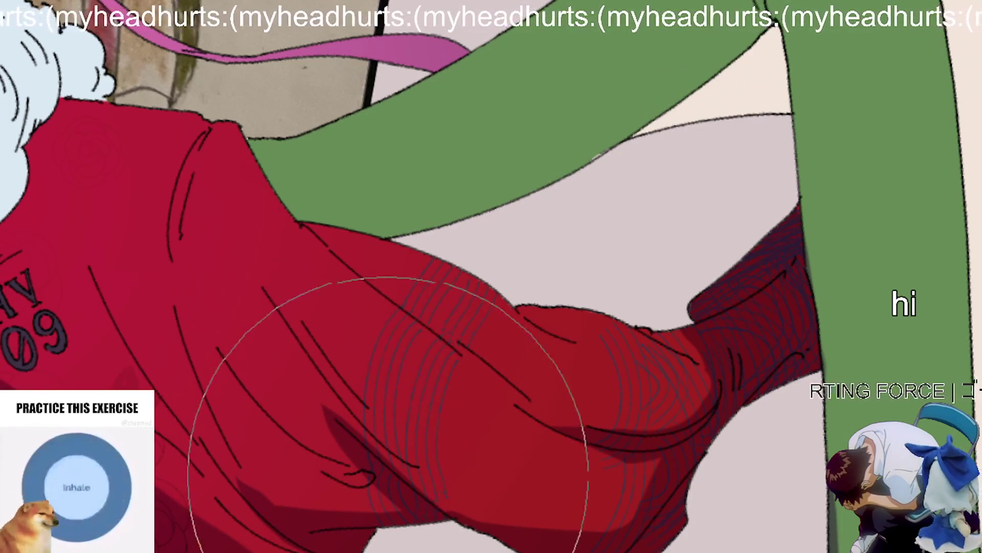
scroll(384, 416, "down", 5)
scroll(329, 416, "up", 4)
scroll(358, 399, "down", 2)
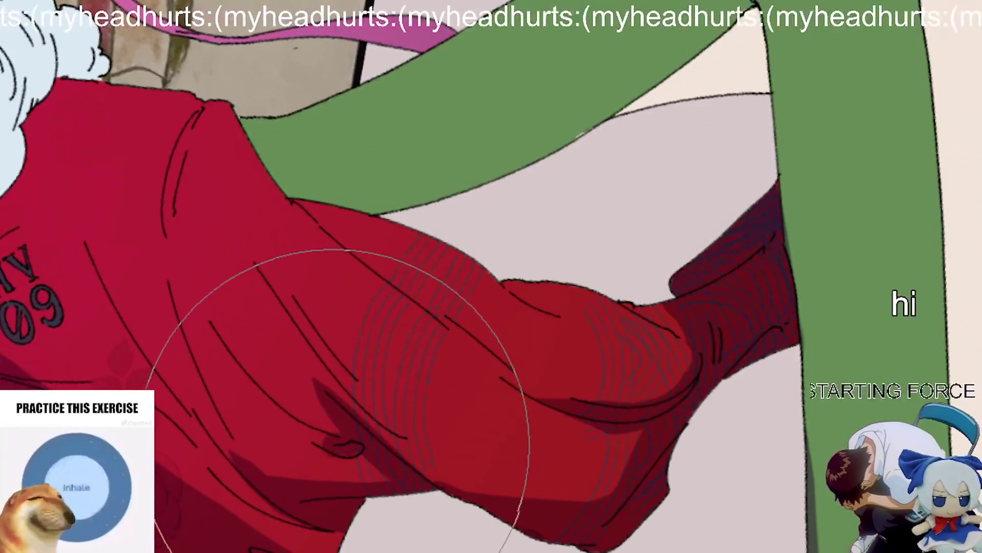